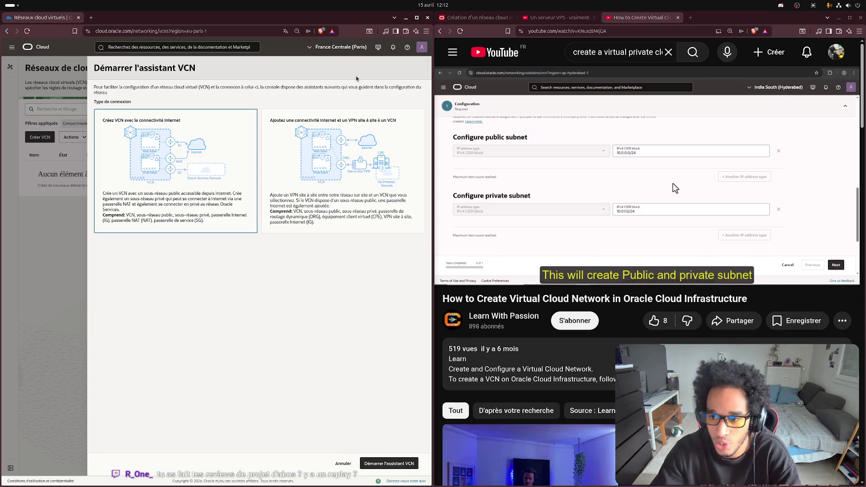
- In Notion's Tâches list, add the to-do 'Projet reveiw abo' below 'Vielle IPv4 vs IPv6'
left_click(688, 22)
left_click(689, 21)
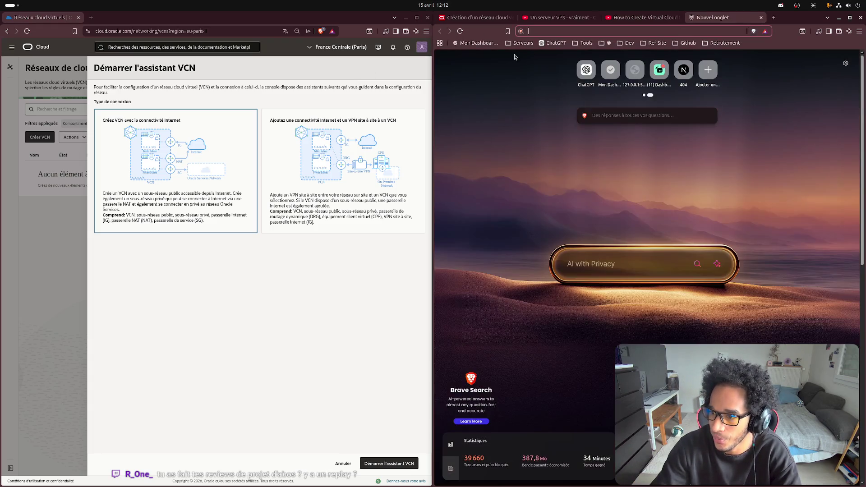
left_click(493, 52)
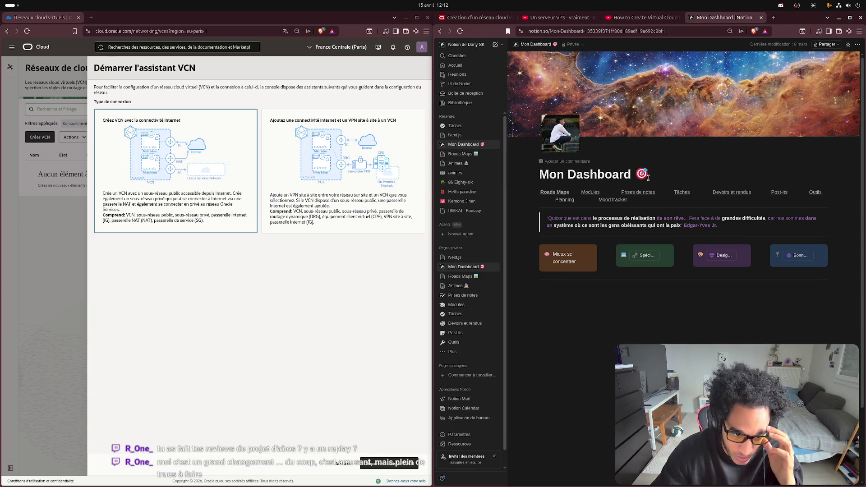
left_click(681, 193)
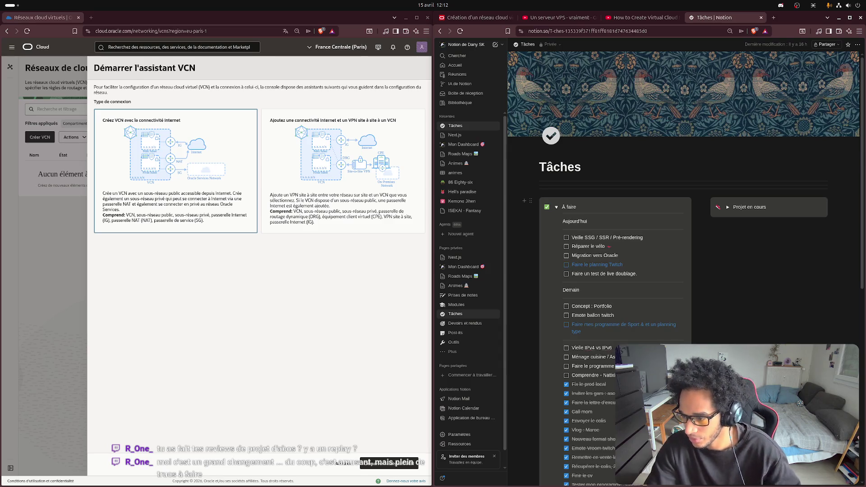
key("Return")
type("PR")
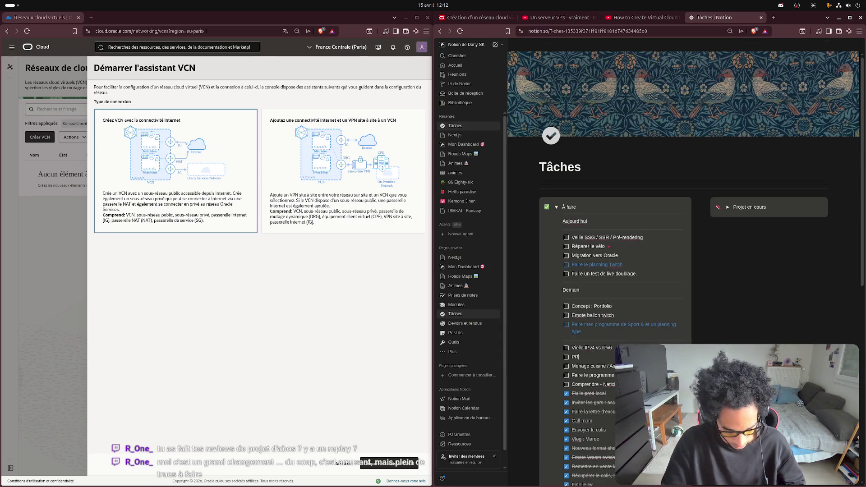
type("oject reveiw abo")
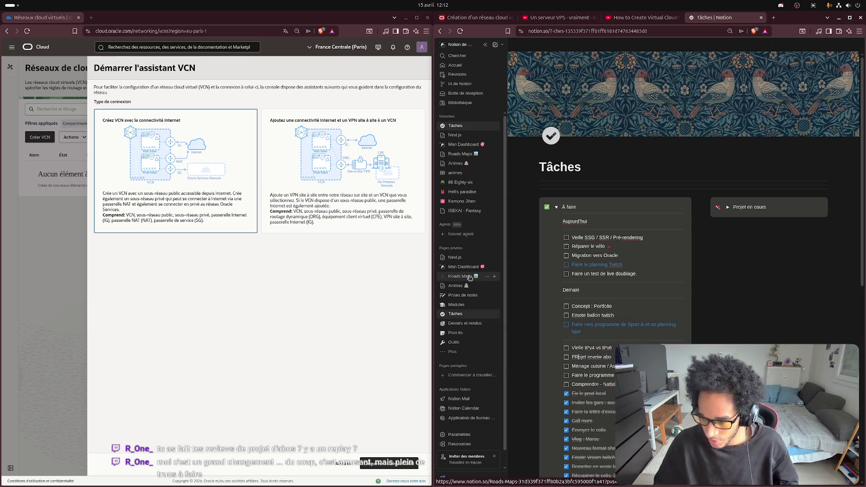
key("BackSpace")
type("r")
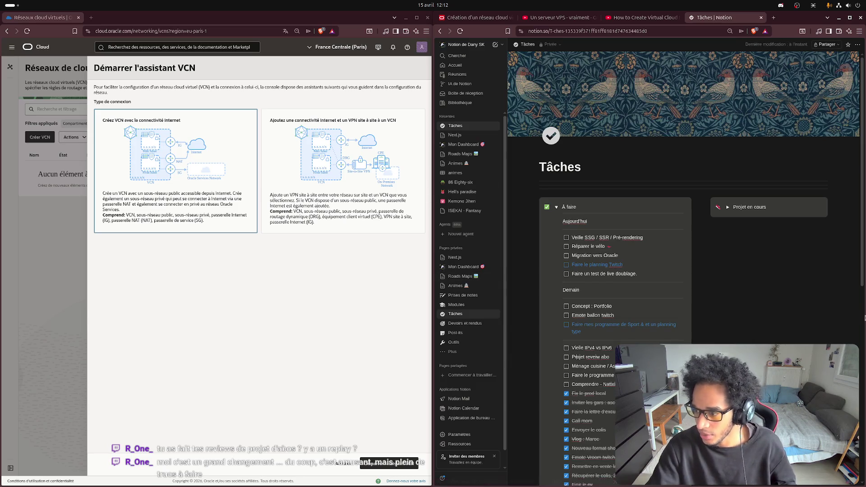
middle_click(737, 19)
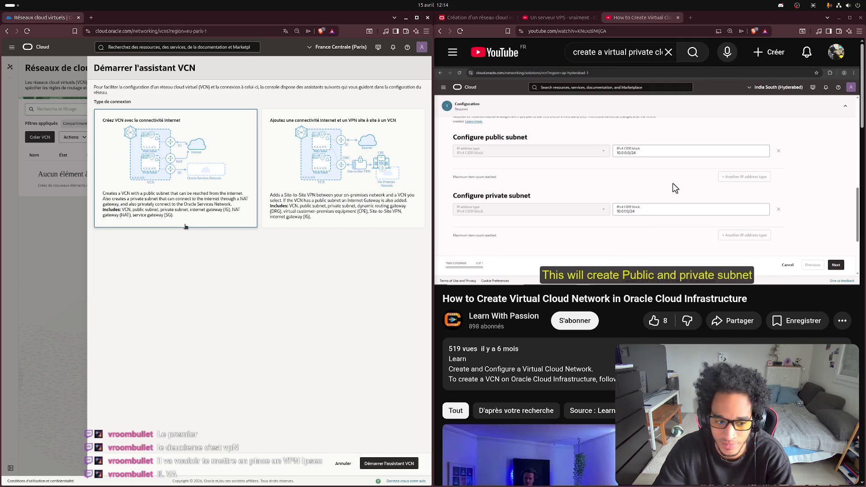
- Start the VCN wizard with the 'Create VCN with Internet Connectivity' option
left_click(395, 468)
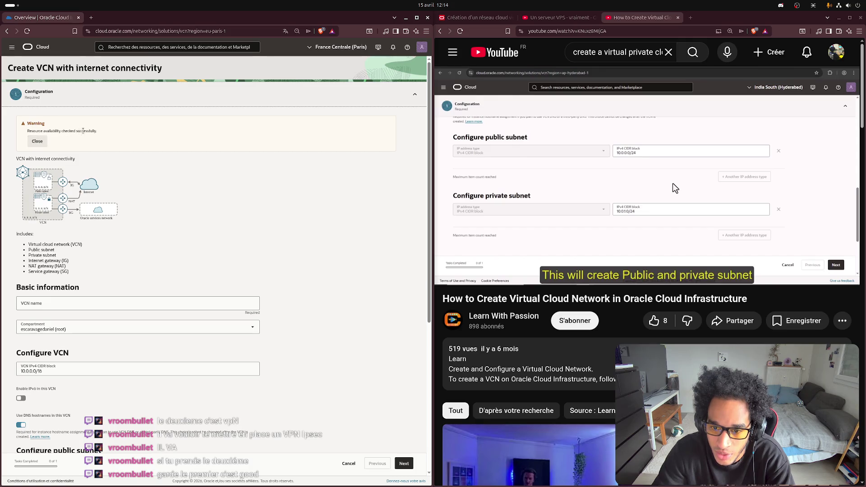
- Dismiss the availability notice and name the VCN 'vcn-srv-dany-sk-fsp'
left_click(37, 142)
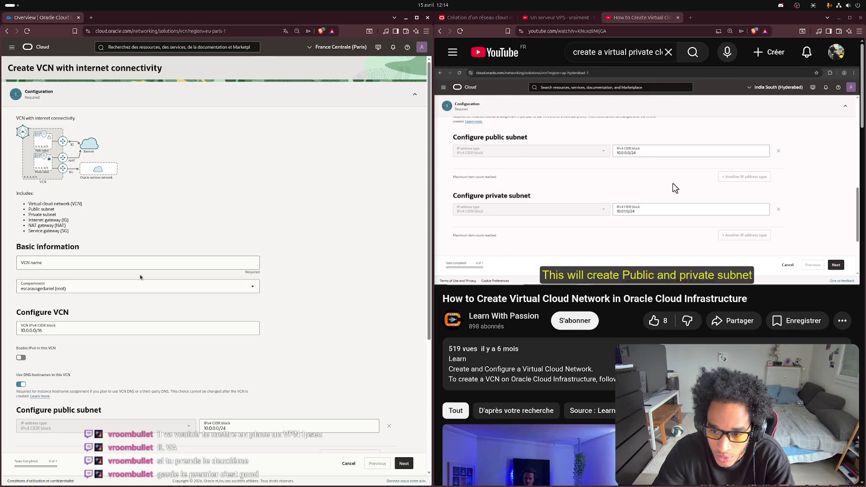
left_click(100, 269)
type("vcn-srv-dany-sk-fsp")
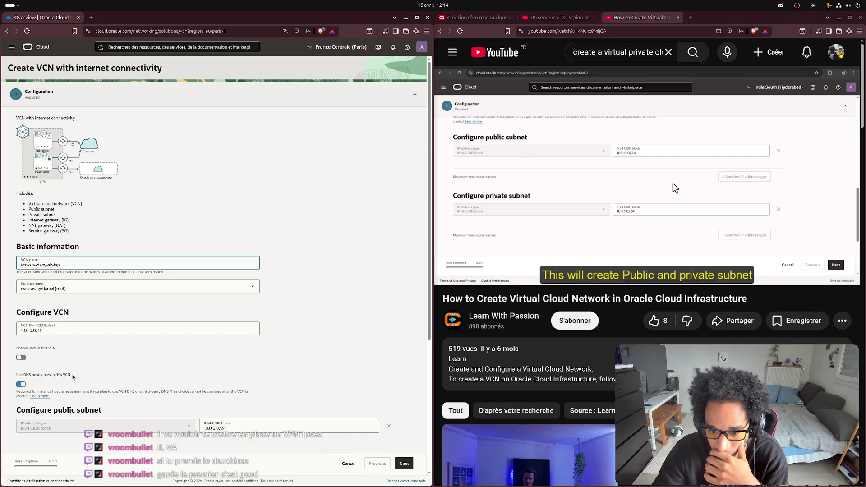
- Keep the 10.0.0.0/16 VCN and 10.0.0.0/24 and 10.0.1.0/24 subnets, with a freeform tag
scroll(72, 377, "down", 3)
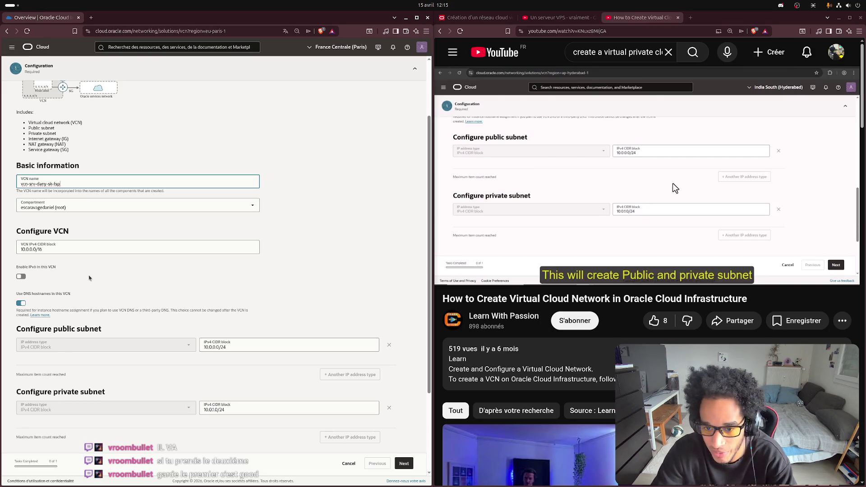
scroll(97, 279, "down", 1)
scroll(98, 279, "down", 1)
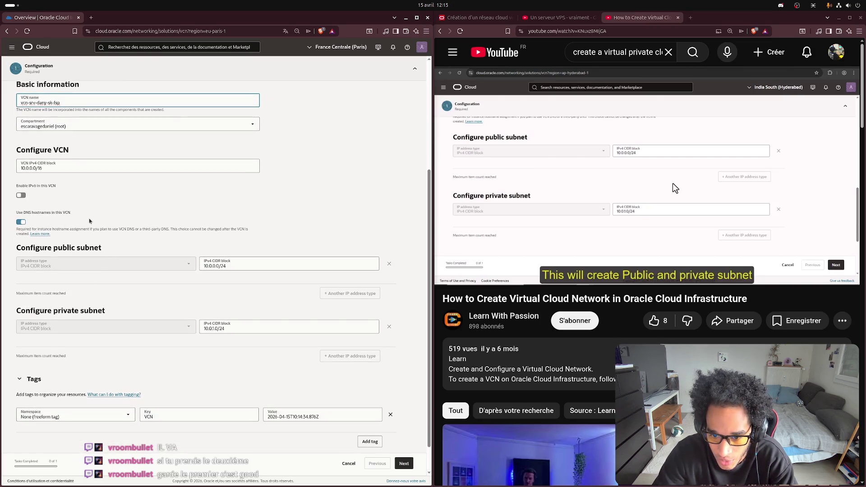
left_click(21, 221)
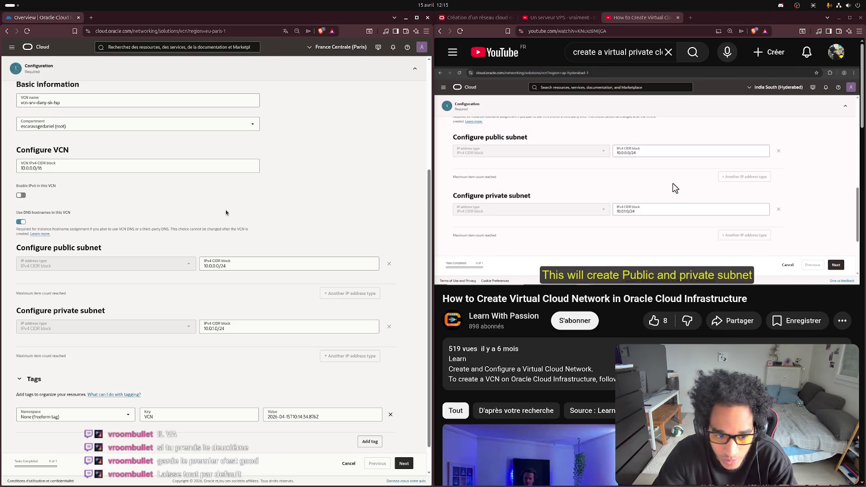
scroll(226, 210, "down", 1)
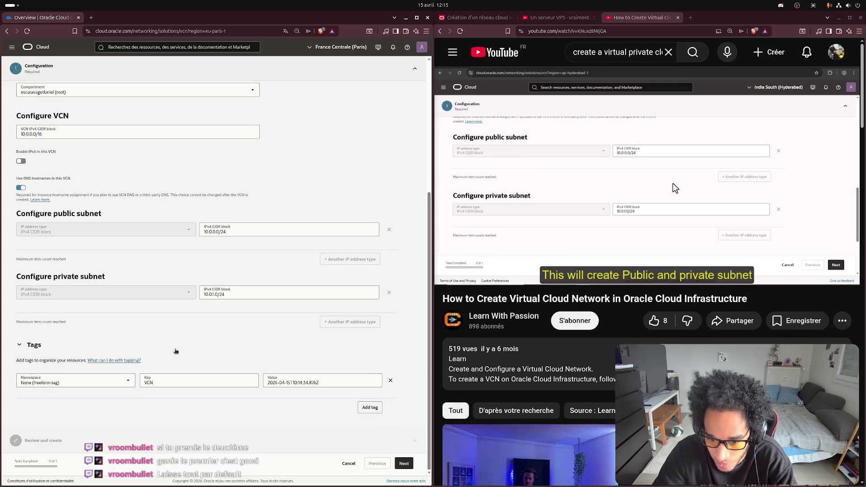
left_click(119, 379)
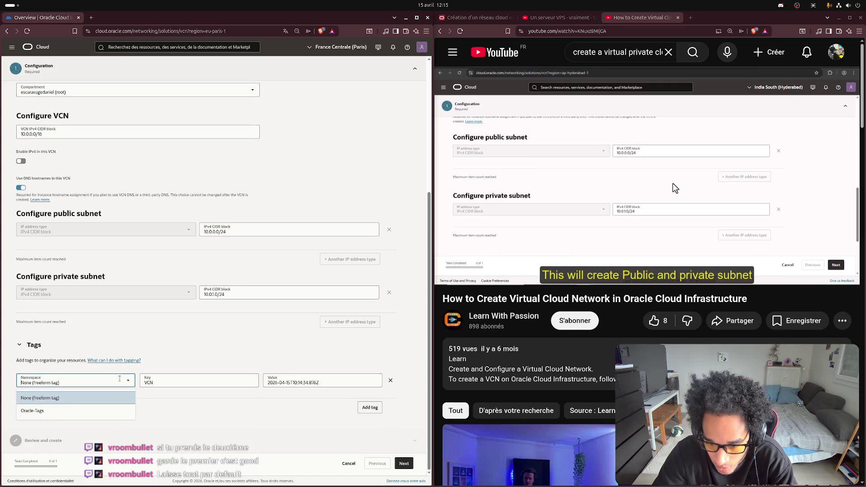
left_click(182, 396)
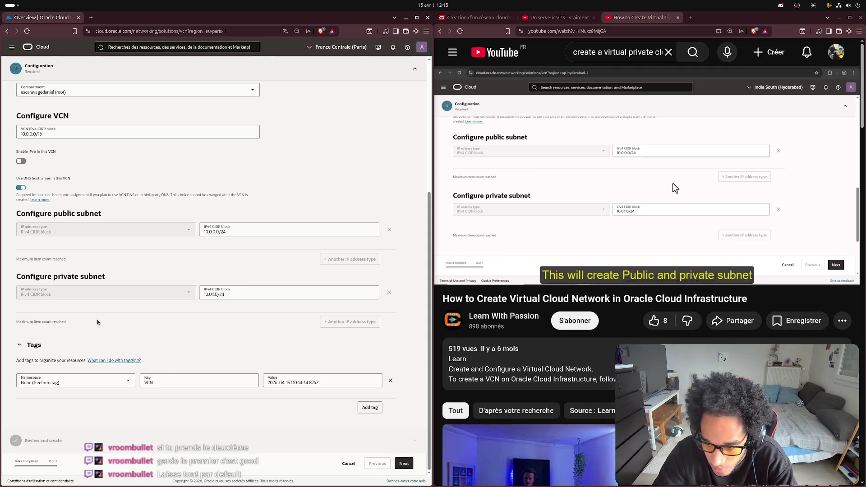
left_click(410, 467)
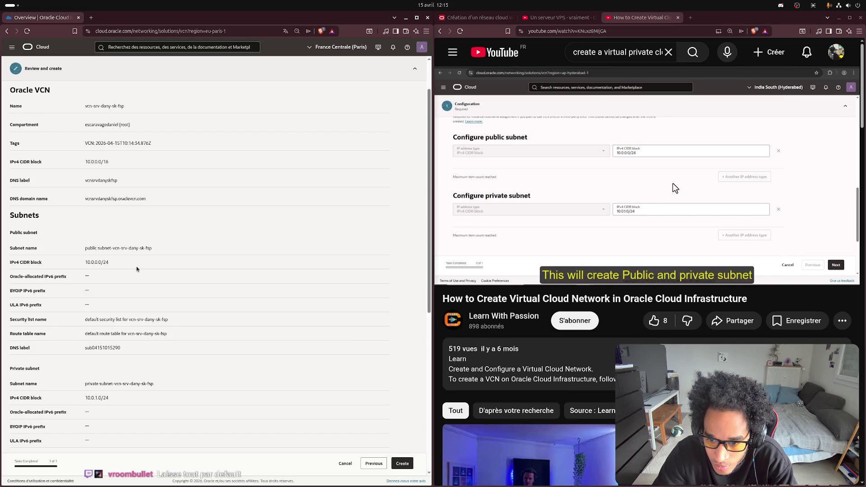
- Review the summary, create the VCN with its subnets and gateways, and view its details
scroll(137, 333, "down", 3)
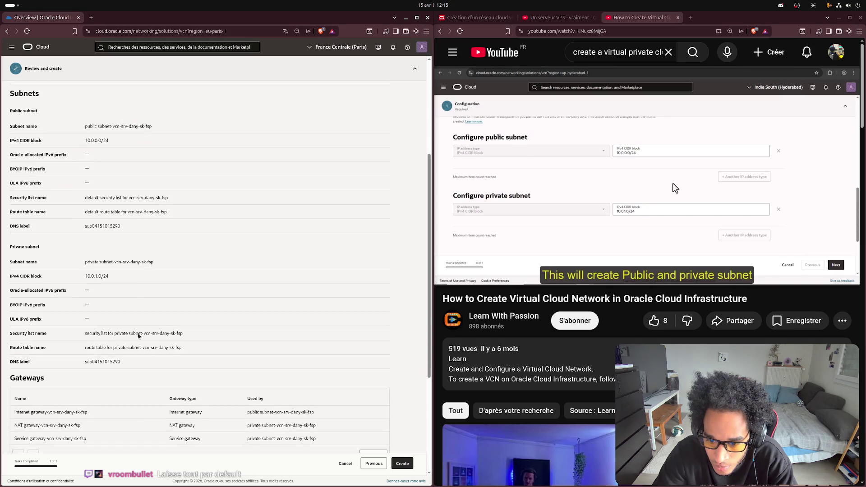
scroll(140, 333, "down", 1)
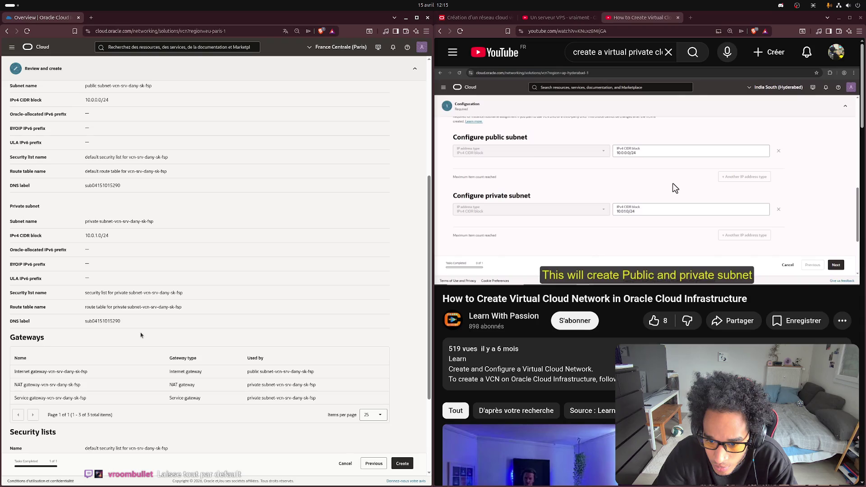
scroll(140, 333, "down", 3)
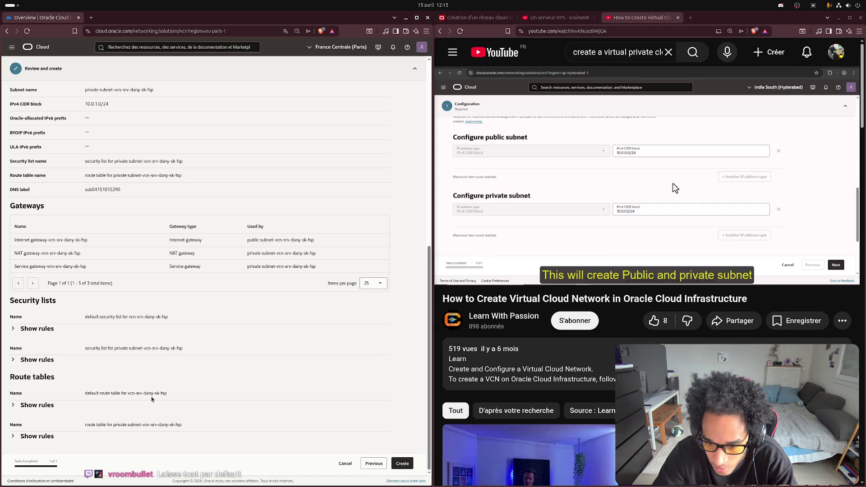
left_click(402, 463)
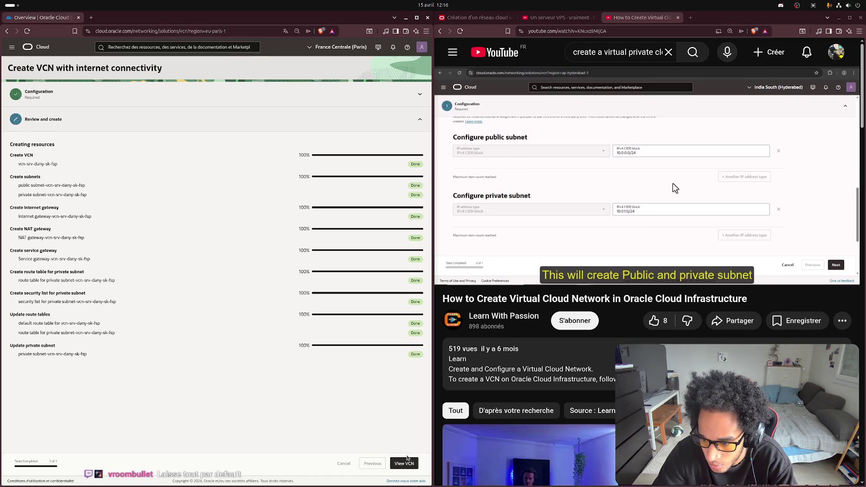
left_click(411, 467)
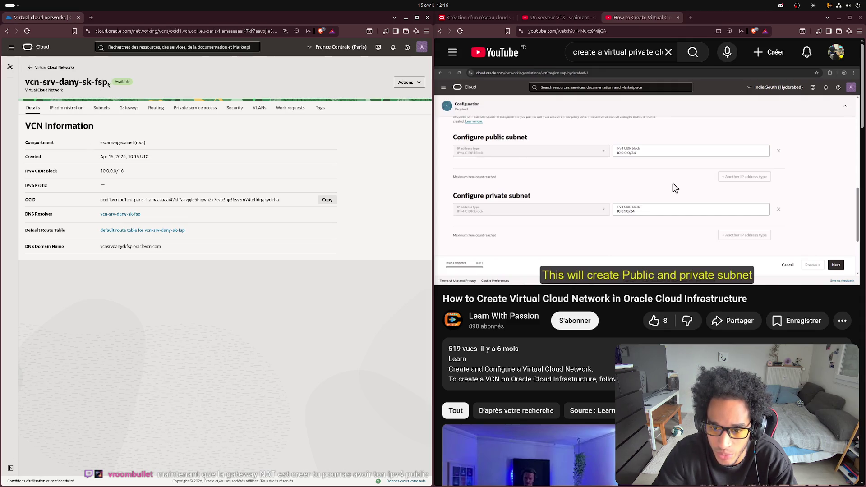
- Return to the Virtual Cloud Networks list, browse the Compute menu, and bring the instance form forward
left_click(42, 70)
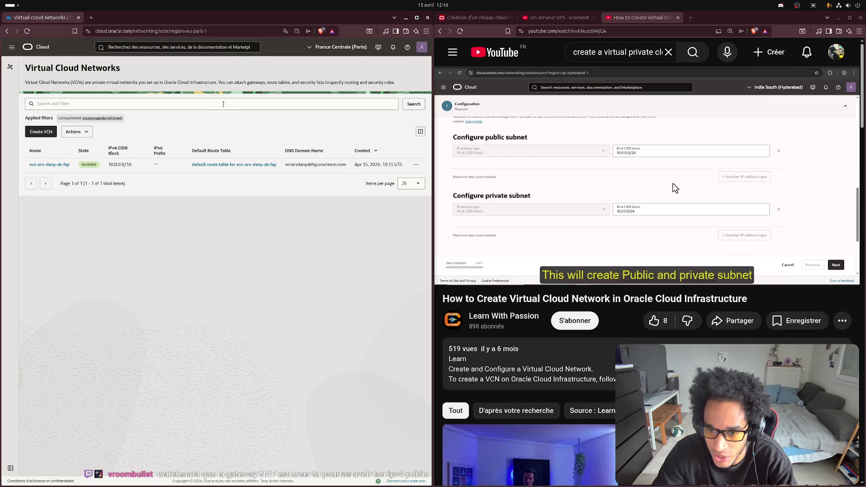
left_click(12, 47)
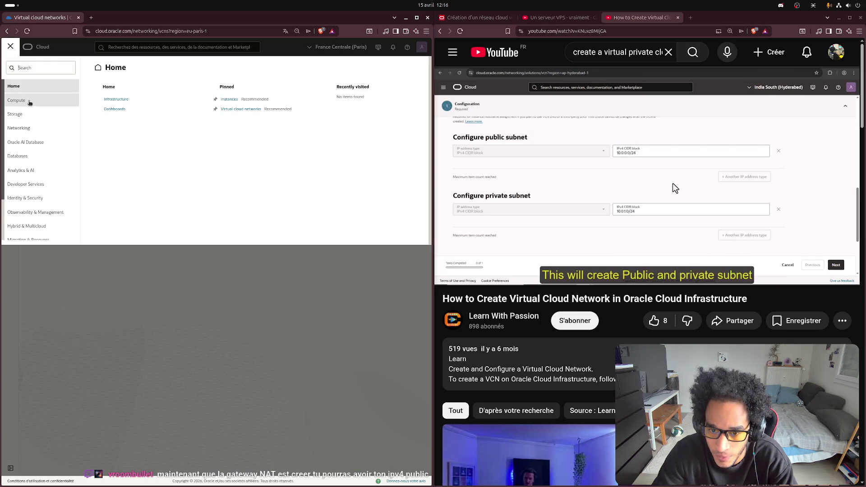
left_click(30, 102)
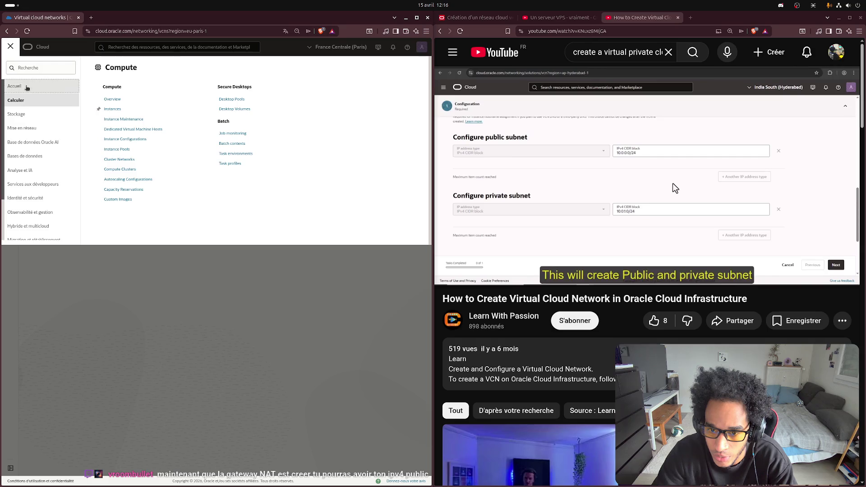
left_click(27, 88)
left_click(195, 258)
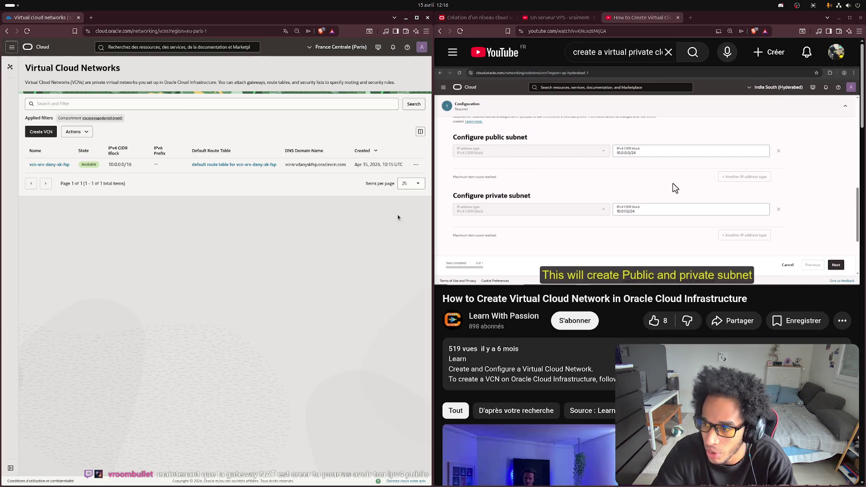
key("super")
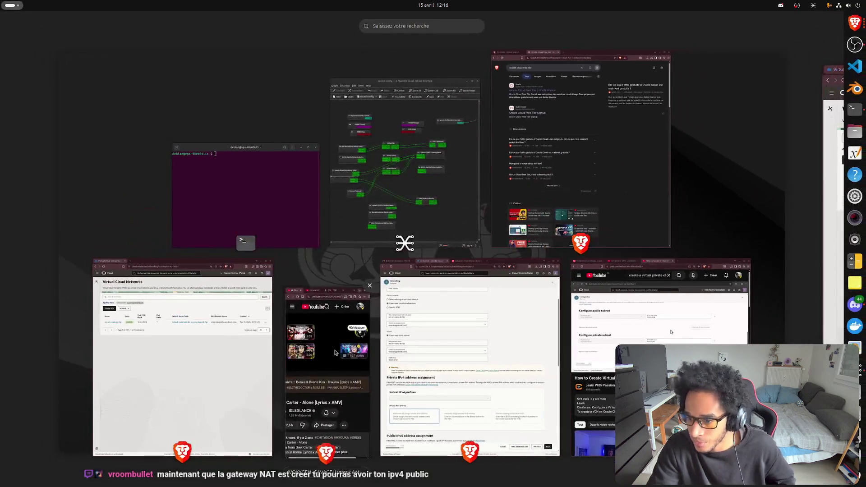
left_click(469, 360)
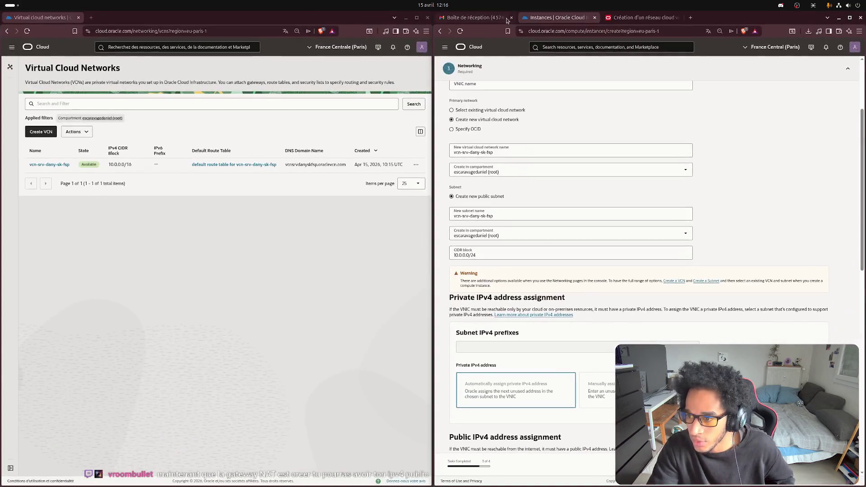
- Dismiss the translation and Free Tier notices and name the instance 'srv-dany-sk-fsp'
left_click_drag(551, 17, 127, 17)
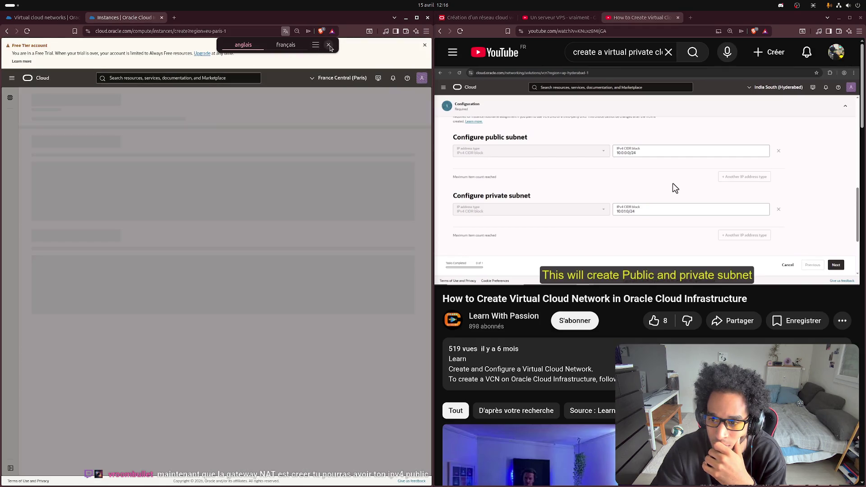
left_click(328, 45)
left_click(424, 45)
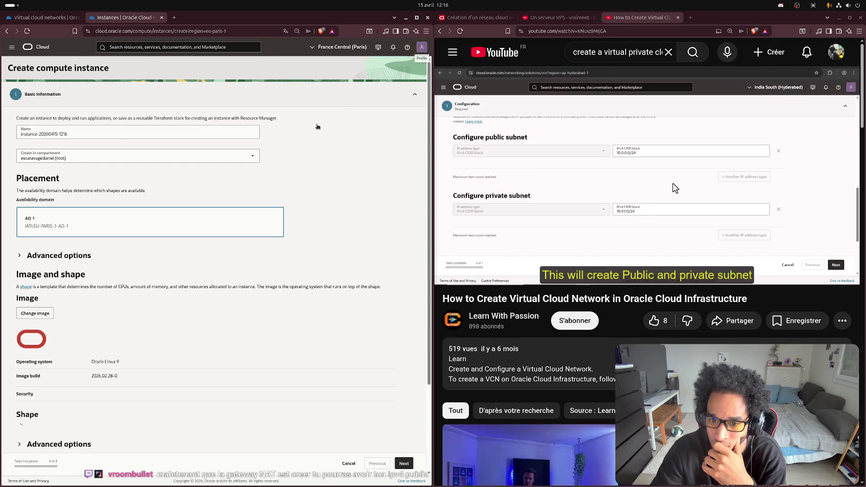
triple_click(126, 135)
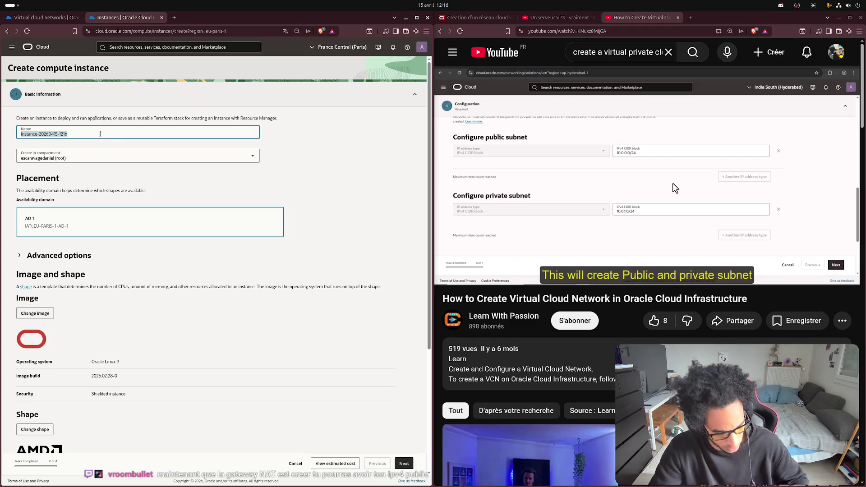
type("vcn-srv-dany-sk-fsp")
key("Left")
key("Left")
key("Left")
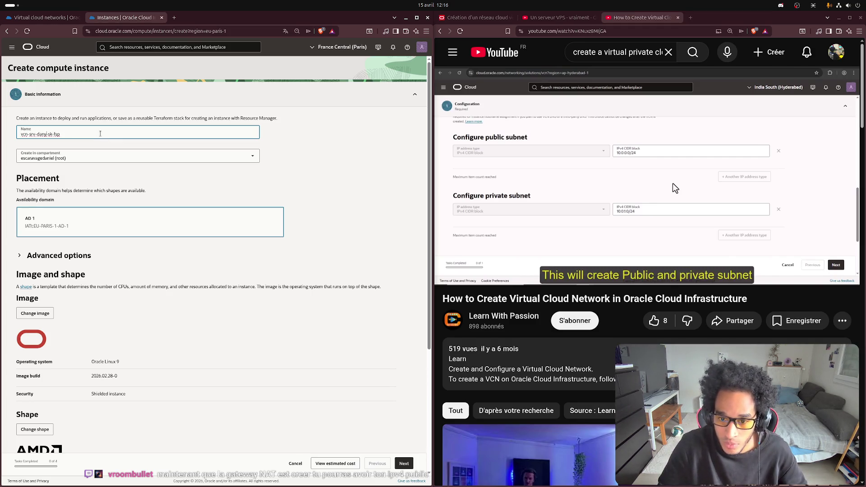
key("BackSpace")
key("BackSpace")
key("BackSpace")
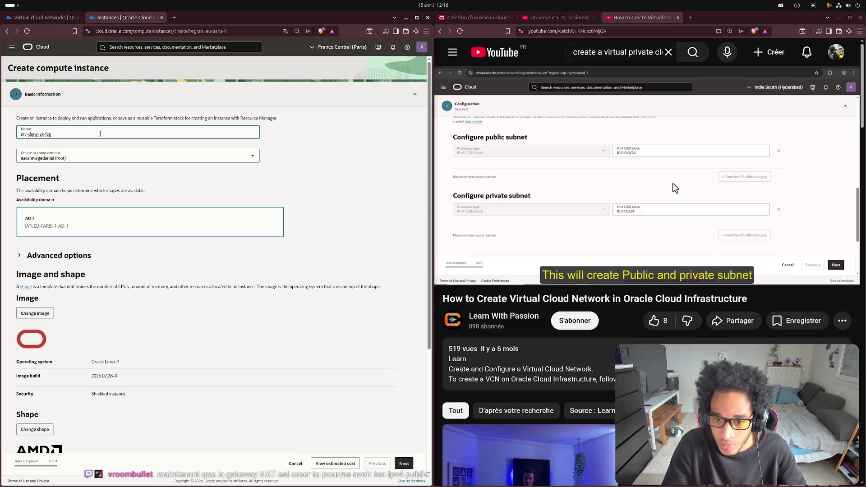
left_click(336, 157)
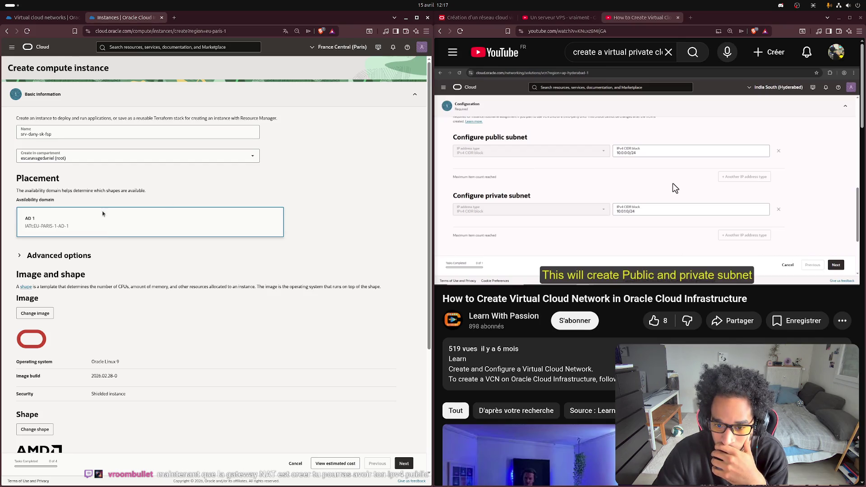
- Select the Canonical Ubuntu 24.04 image and advance to the Security step
scroll(286, 247, "down", 3)
left_click(36, 193)
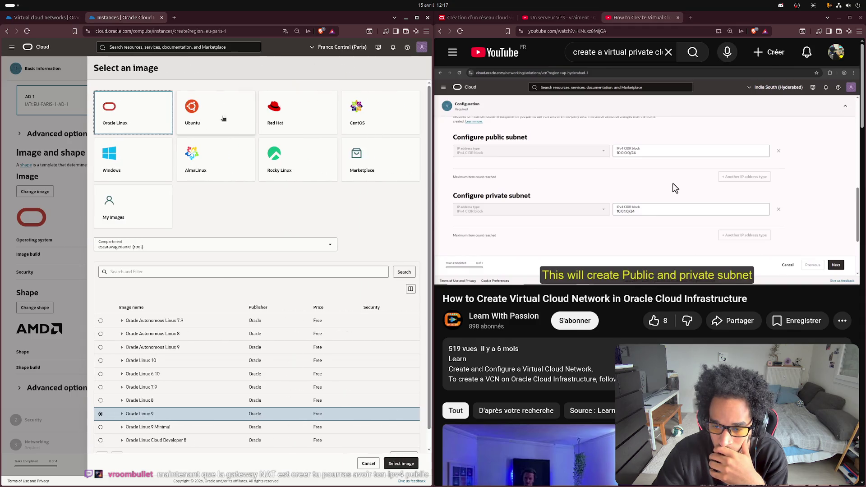
left_click(223, 118)
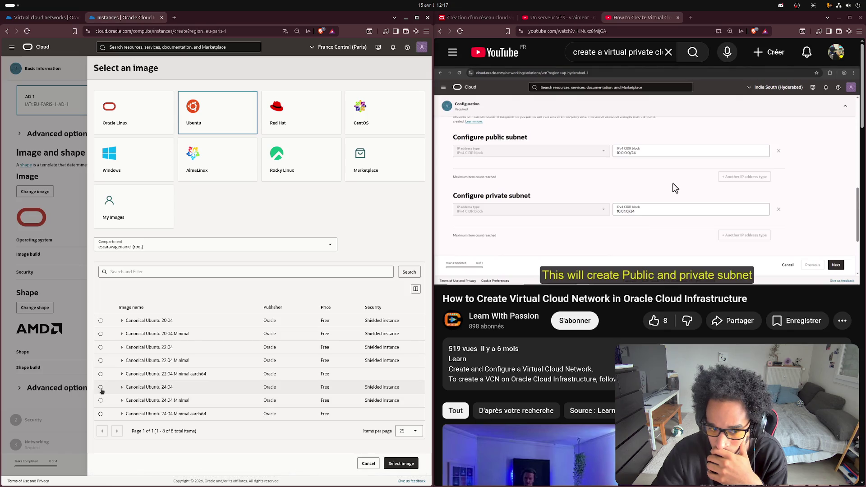
left_click(101, 388)
left_click(401, 463)
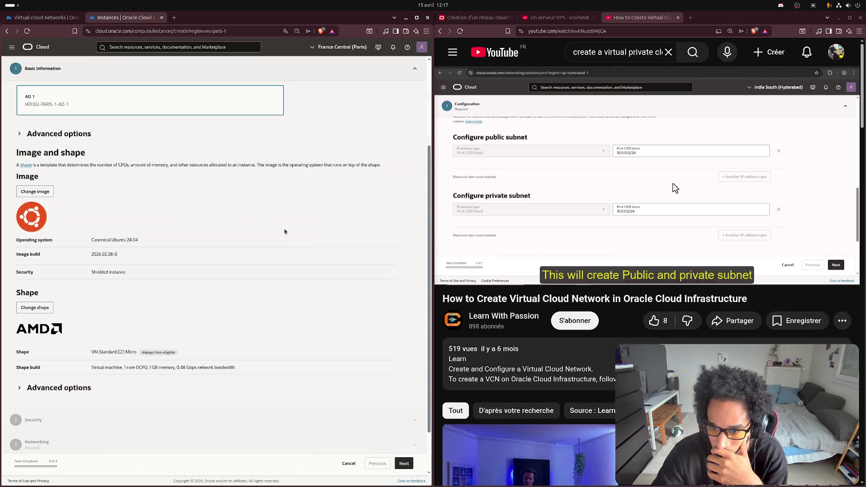
scroll(228, 297, "down", 1)
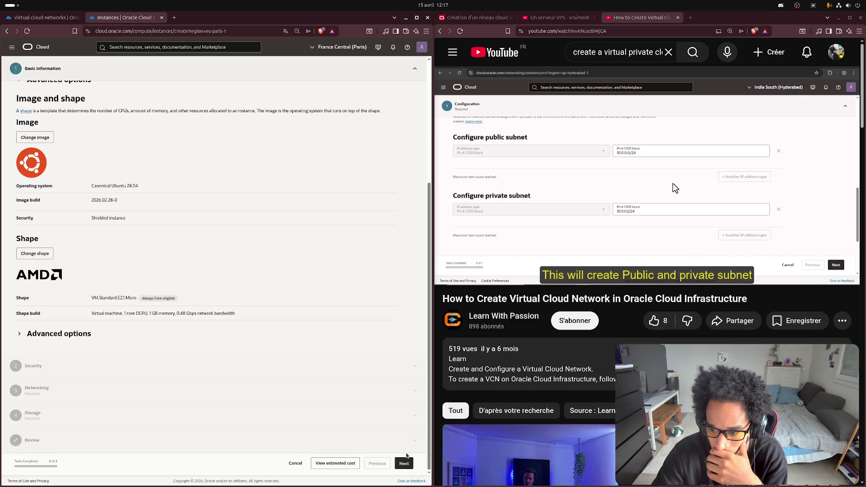
left_click(405, 463)
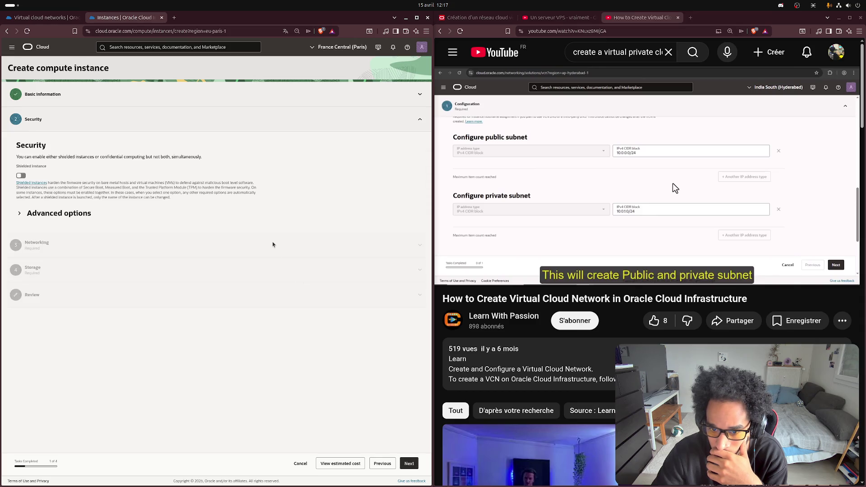
- Advance to Networking and paste 'vcn-srv-dany-sk-fsp' as the primary VNIC name
left_click(409, 463)
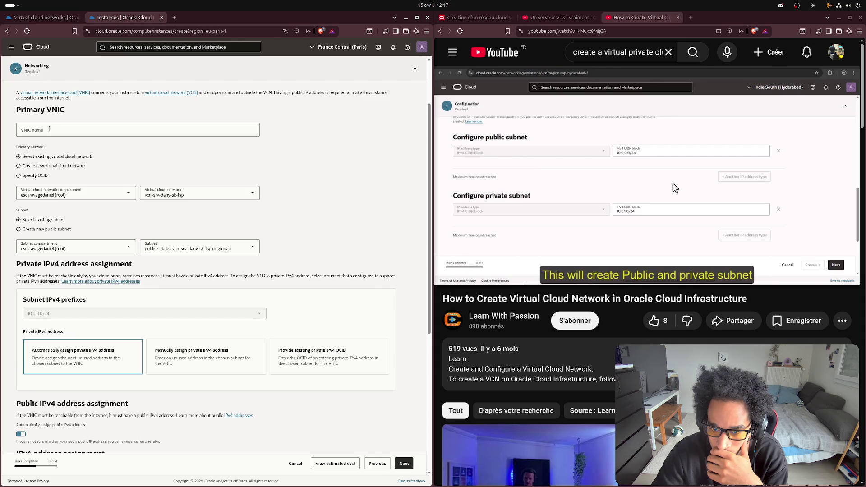
left_click(49, 129)
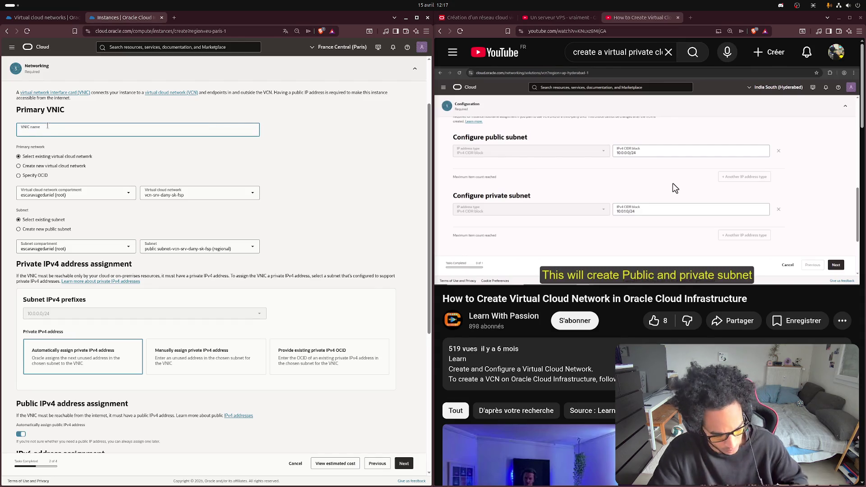
type("vcn-srv-dany-sk-fsp")
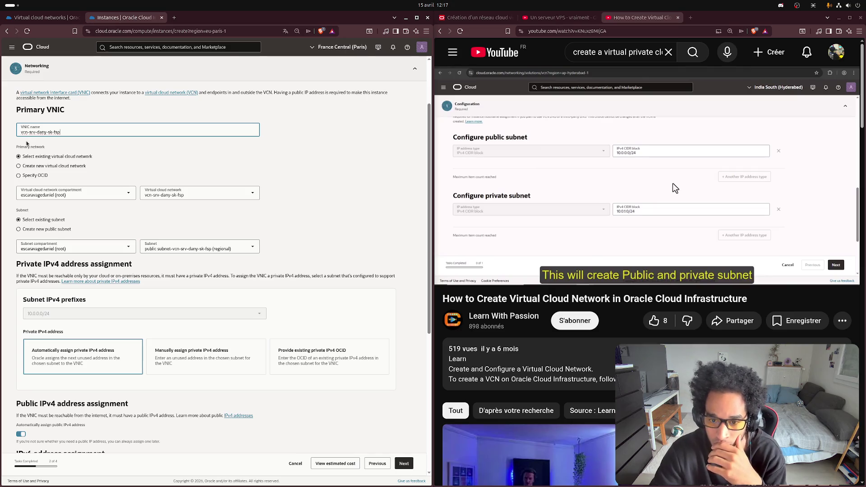
- Watch the tutorial from 4:05 to 5:04, pause it, and select the VNIC name
left_click(559, 17)
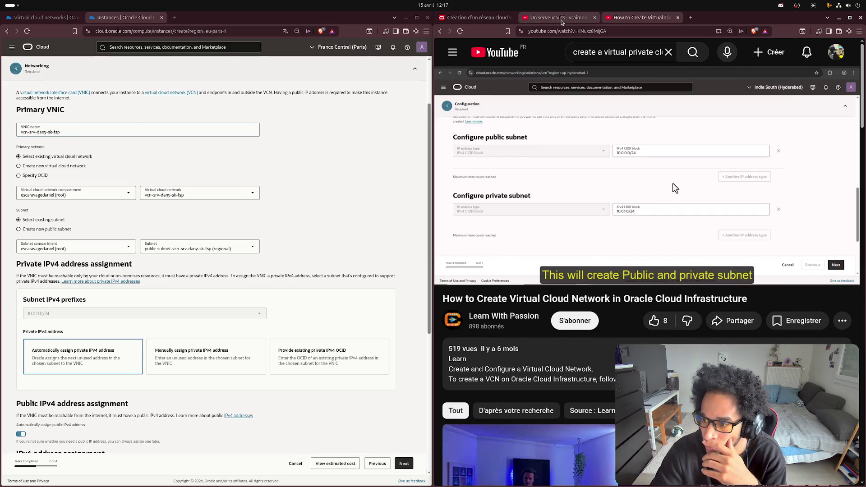
left_click(617, 214)
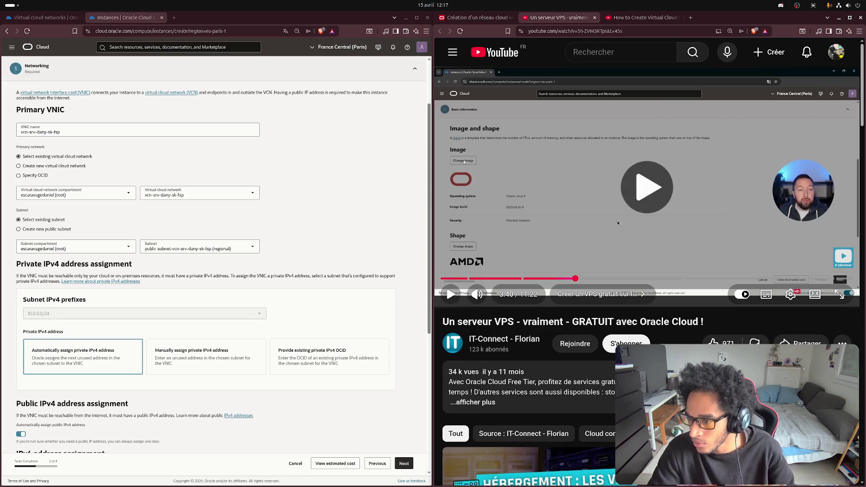
left_click(592, 283)
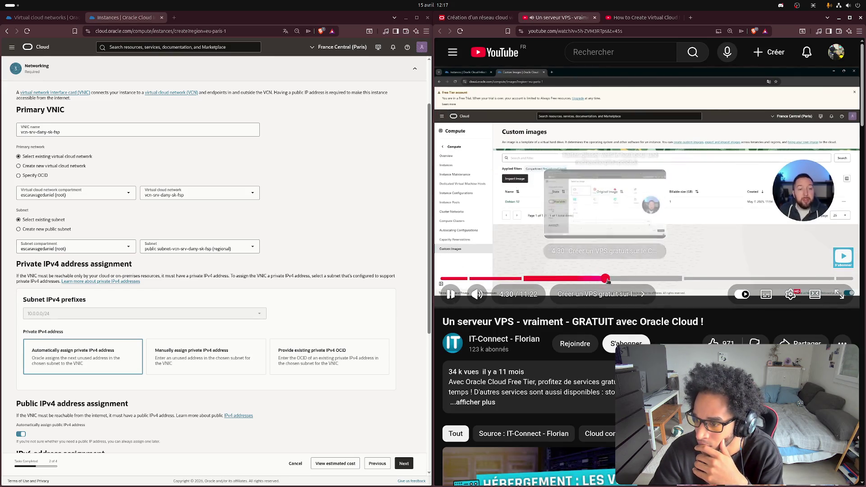
left_click(612, 278)
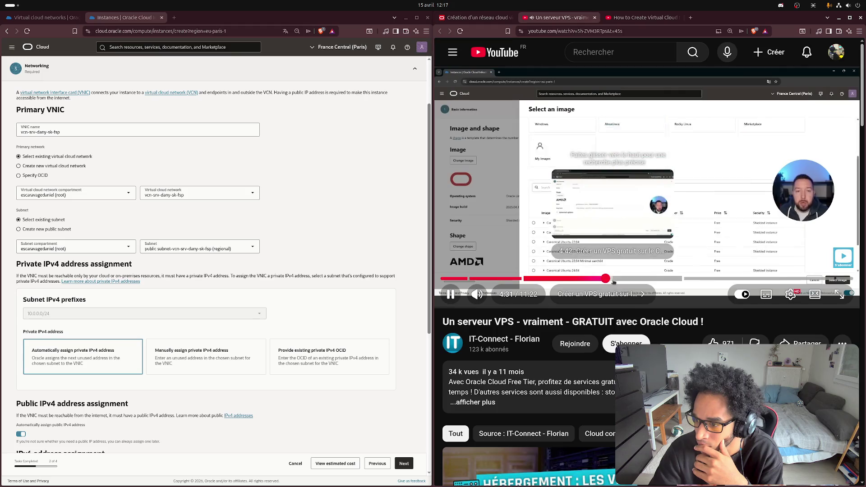
left_click(622, 279)
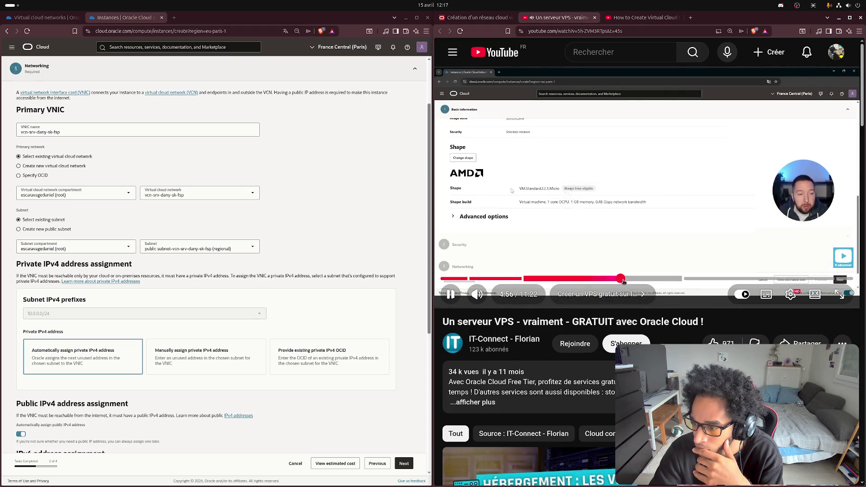
left_click(625, 279)
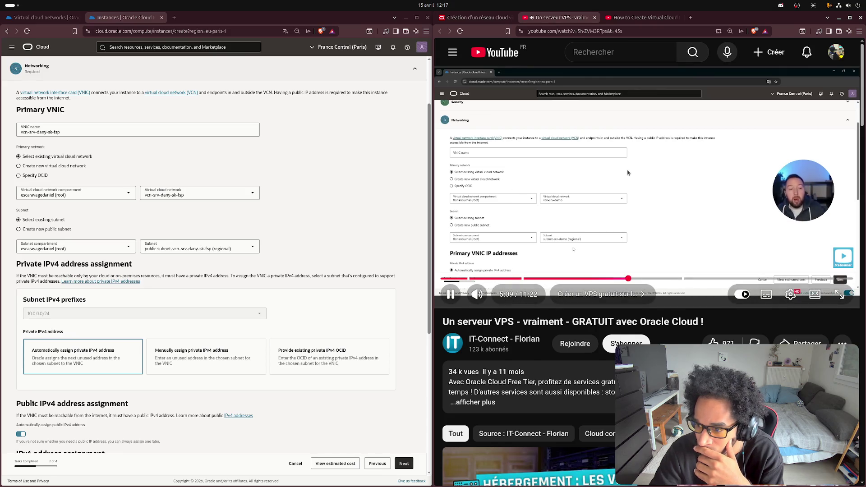
left_click(619, 211)
triple_click(84, 130)
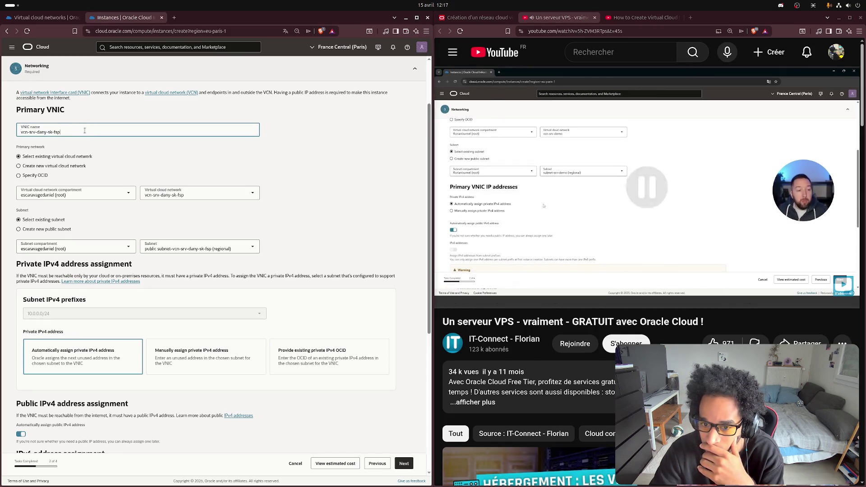
- Clear the VNIC name and upload ~/.ssh/fspapp.pub as the SSH public key
key("BackSpace")
left_click(294, 149)
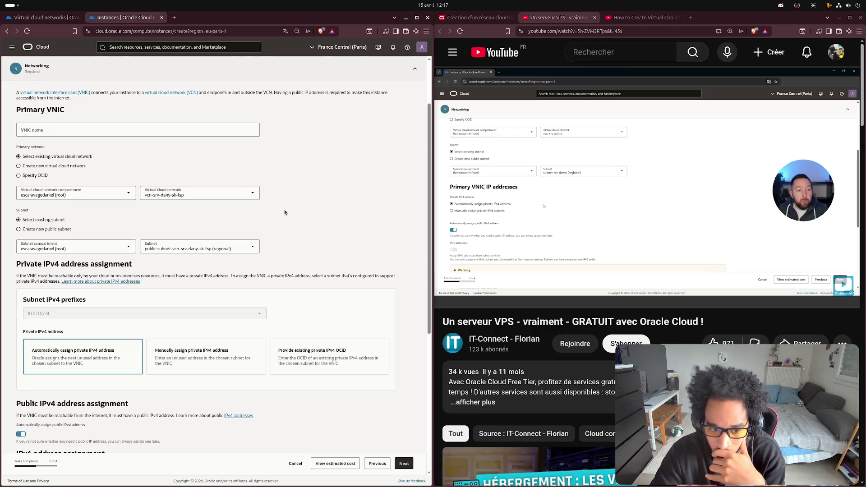
scroll(284, 212, "down", 1)
scroll(284, 212, "down", 1)
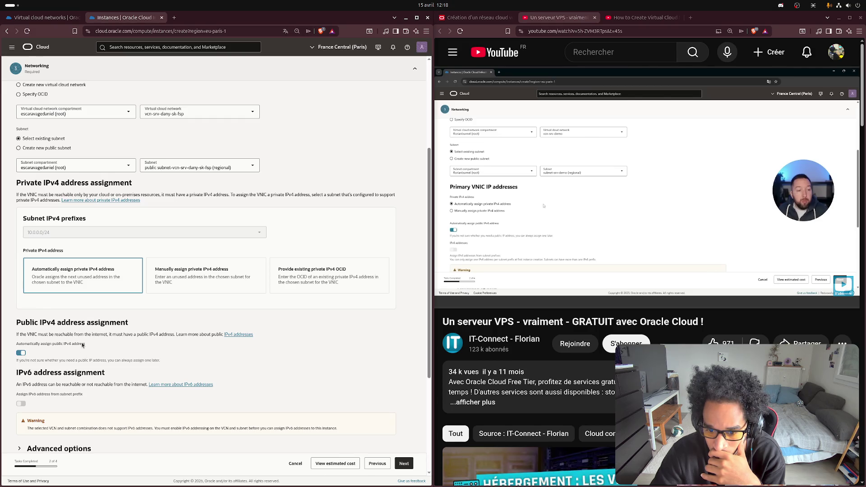
scroll(82, 346, "down", 4)
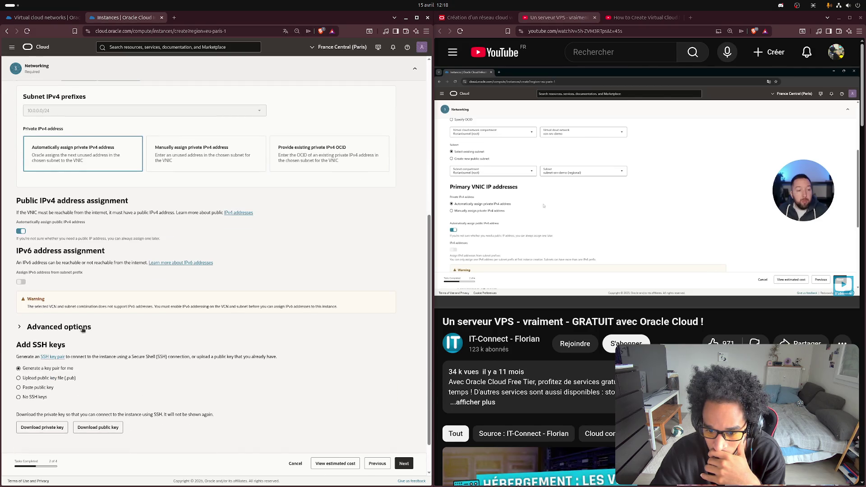
left_click(19, 338)
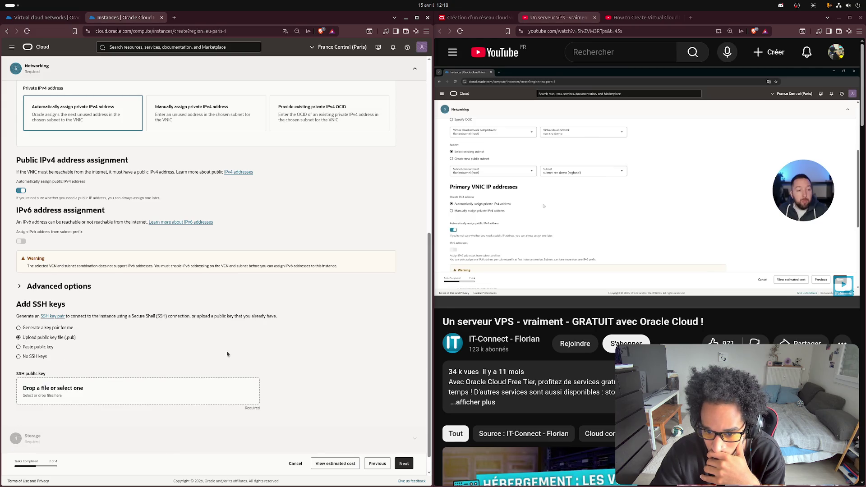
left_click(63, 393)
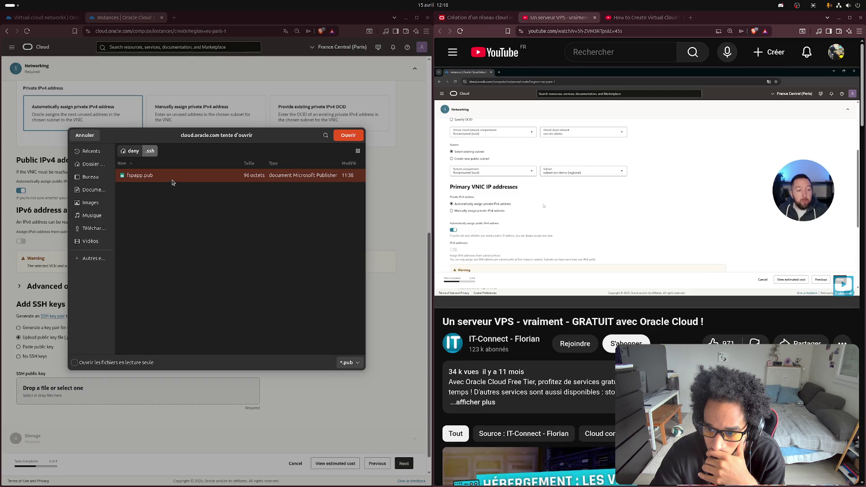
left_click(348, 135)
scroll(329, 376, "down", 1)
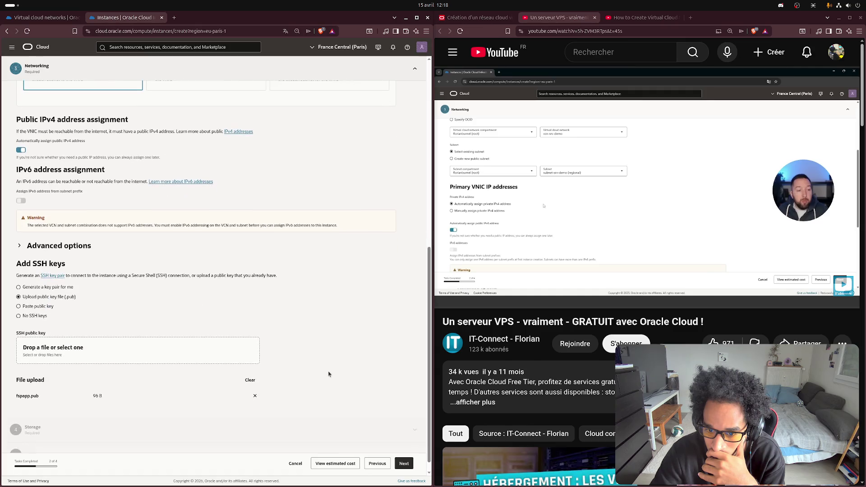
scroll(328, 371, "up", 15)
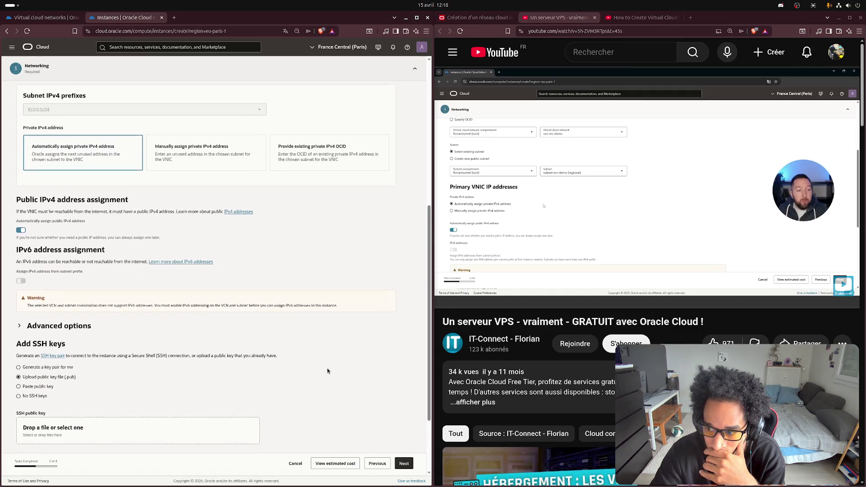
scroll(323, 213, "down", 5)
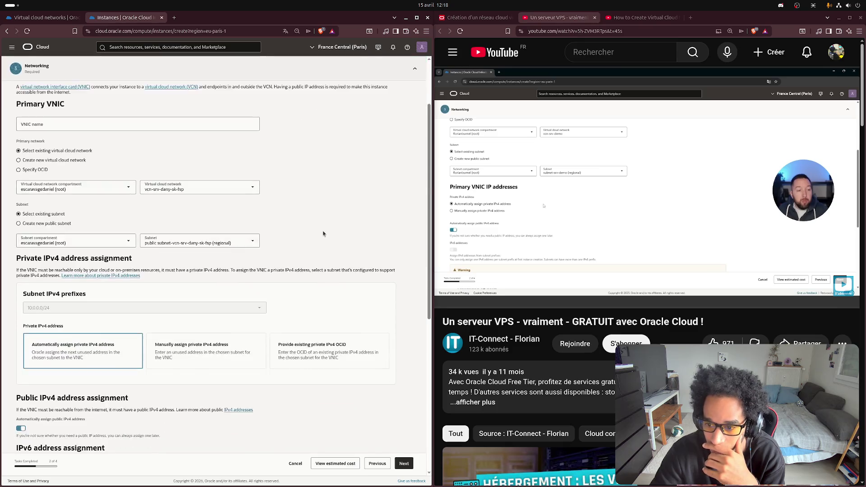
scroll(377, 317, "up", 2)
scroll(378, 317, "up", 3)
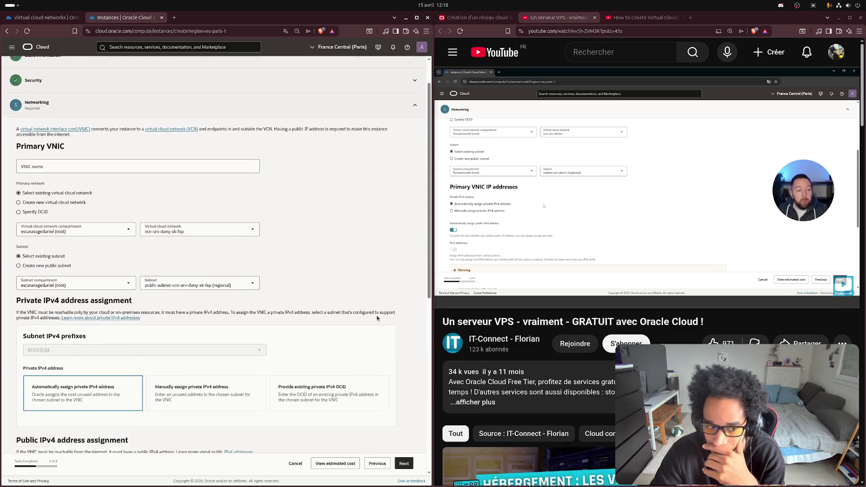
scroll(299, 45, "up", 1)
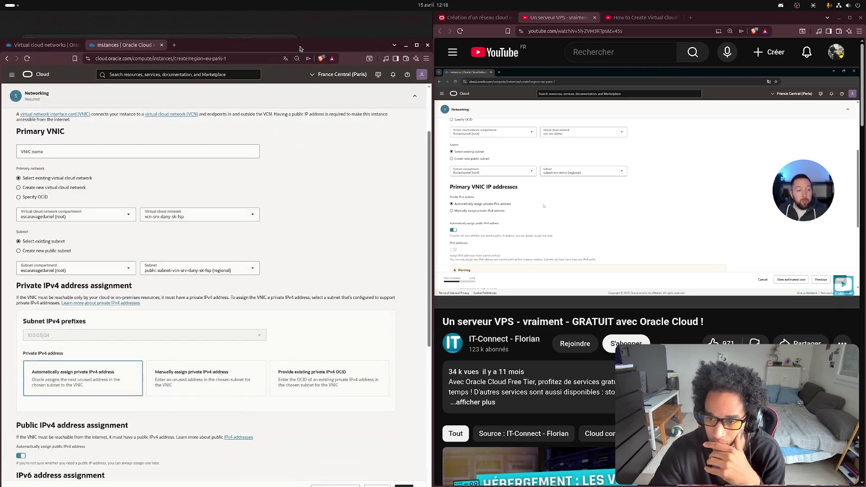
scroll(301, 48, "down", 1)
scroll(315, 224, "up", 2)
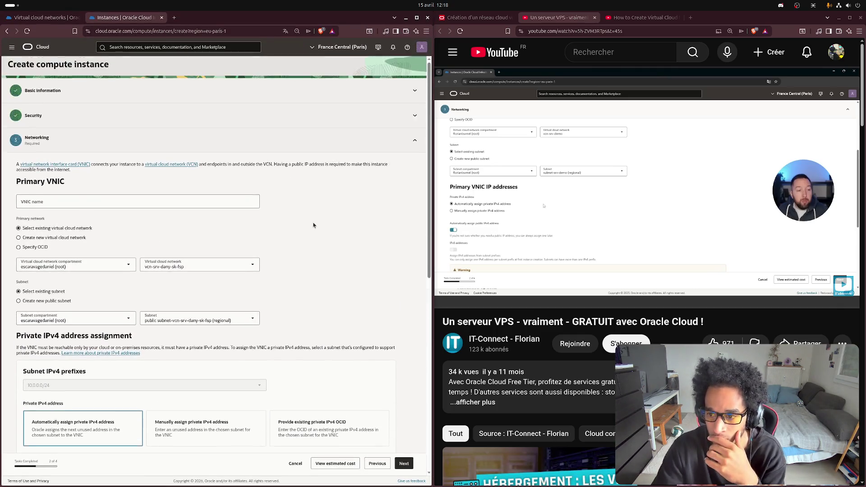
scroll(350, 251, "down", 5)
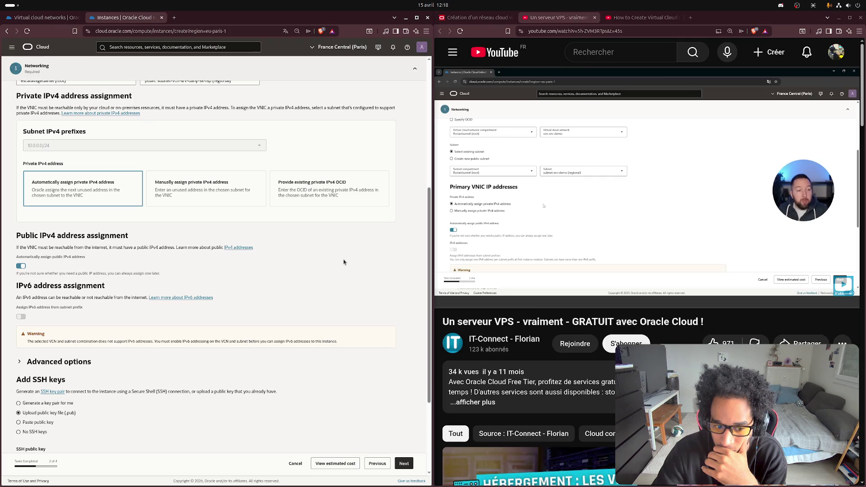
scroll(344, 262, "down", 3)
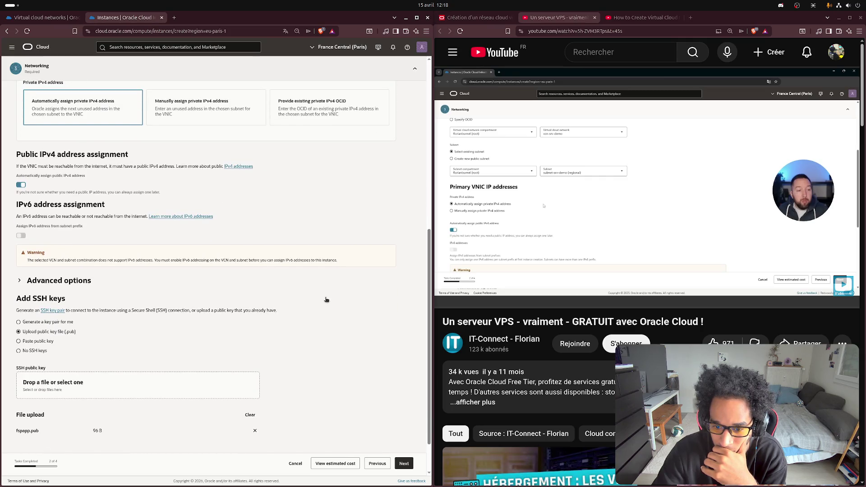
scroll(327, 296, "down", 2)
scroll(324, 311, "up", 6)
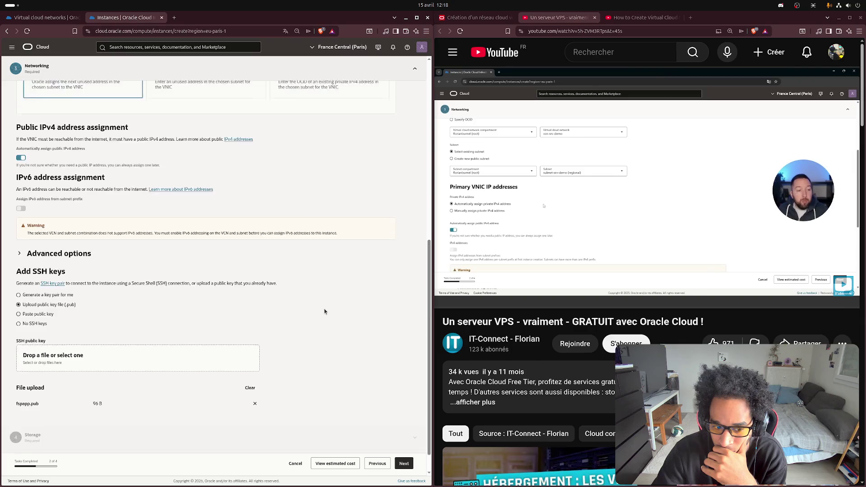
scroll(324, 311, "up", 4)
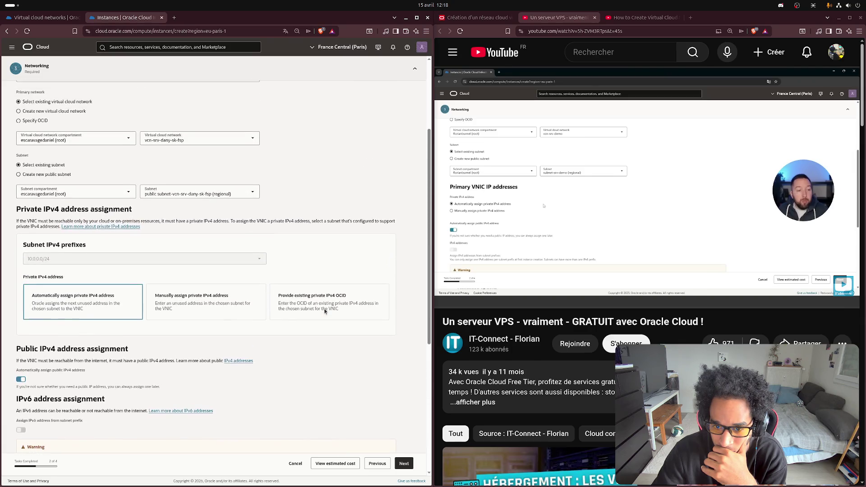
scroll(325, 311, "up", 3)
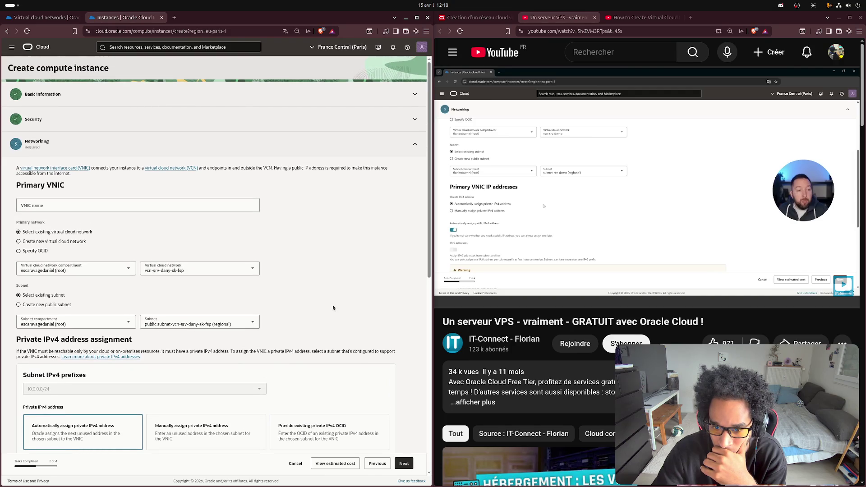
scroll(330, 304, "down", 1)
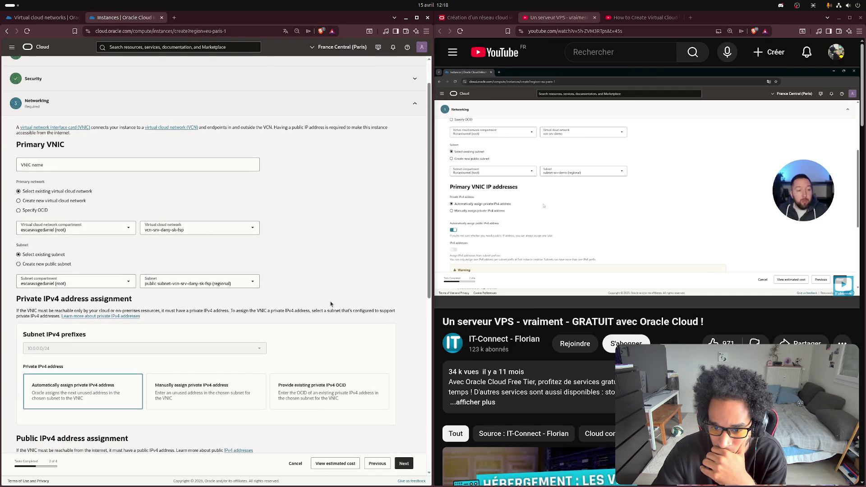
scroll(331, 301, "down", 10)
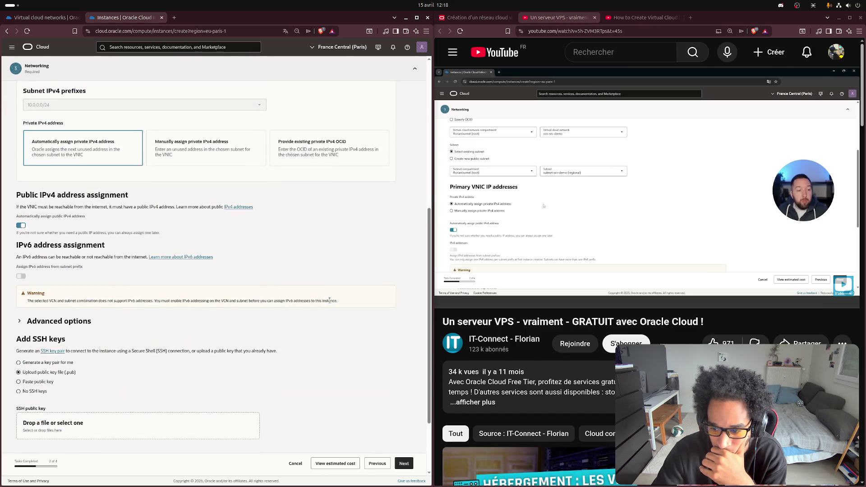
- Finish Networking, follow the tutorial, and keep default Storage boot-volume settings to reach Review
left_click(407, 464)
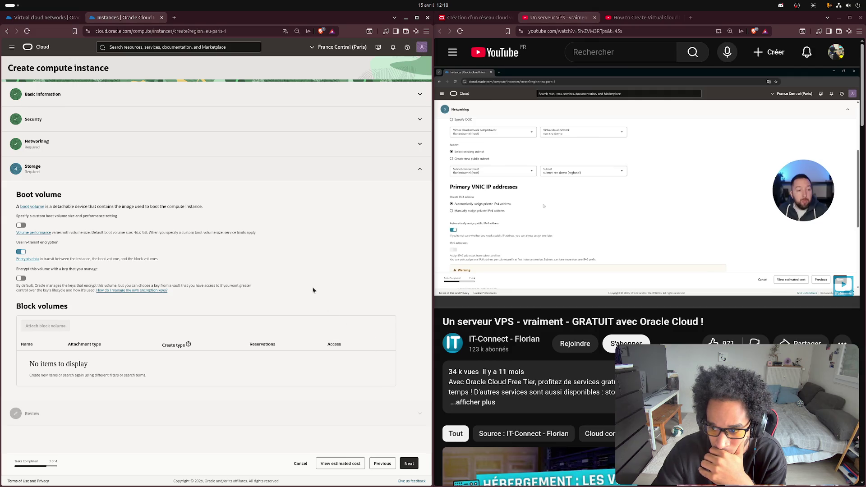
left_click(600, 230)
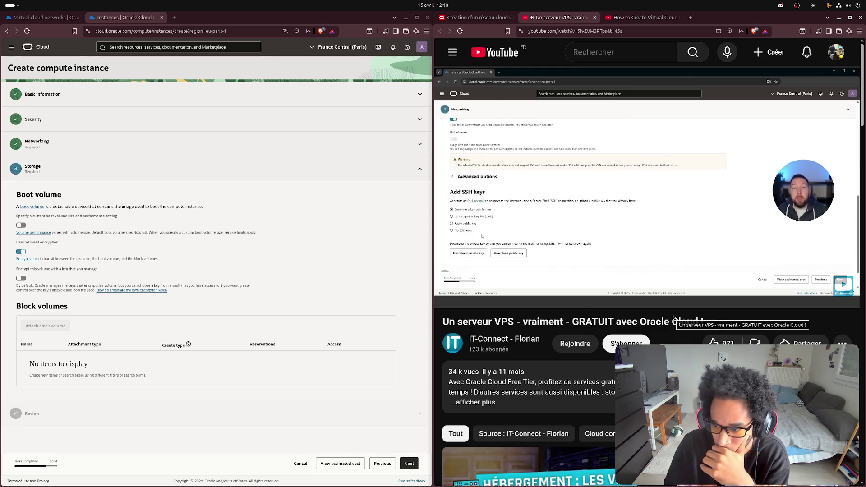
key("Right")
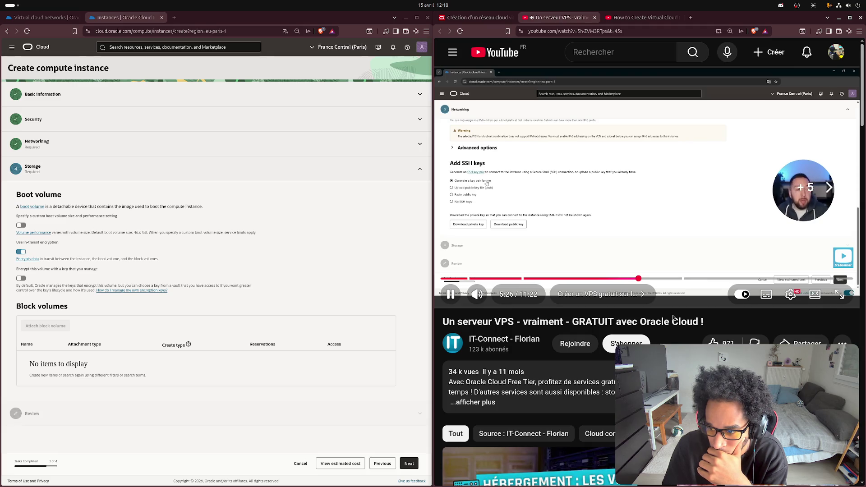
key("Right")
key("Right")
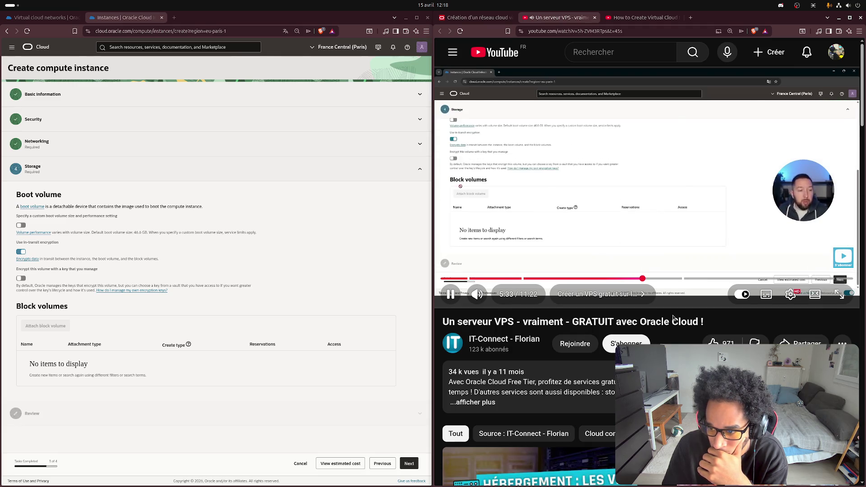
left_click(605, 215)
left_click(409, 464)
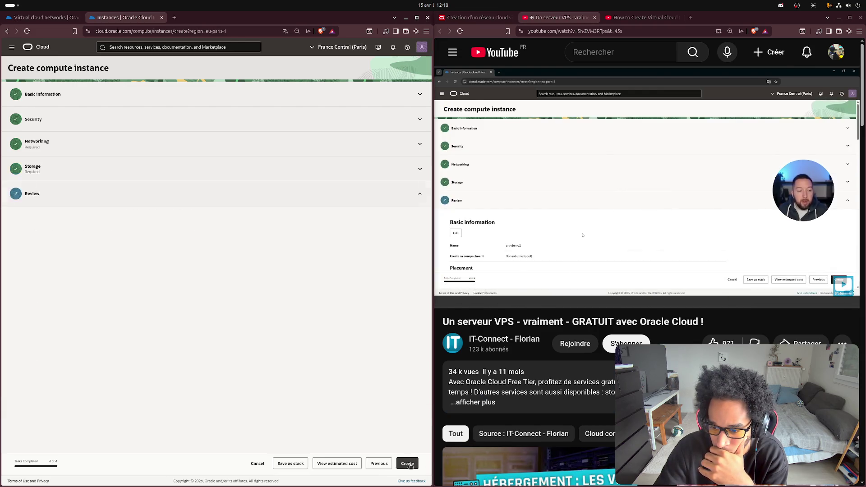
- Check the tutorial, then create srv-dany-sk-fsp, which fails with an out-of-capacity error
left_click(664, 187)
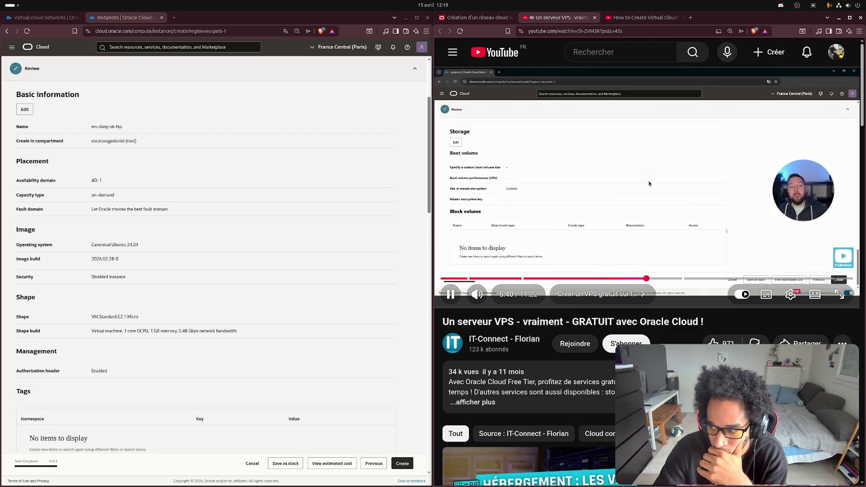
left_click(648, 183)
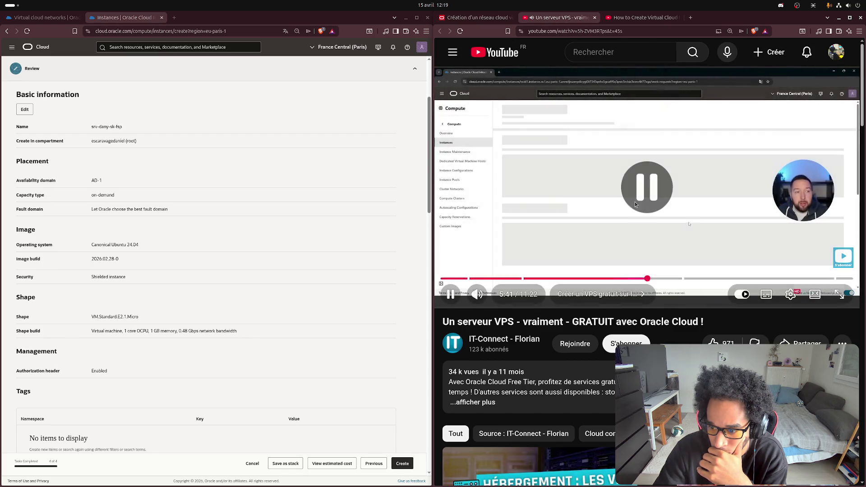
left_click(411, 466)
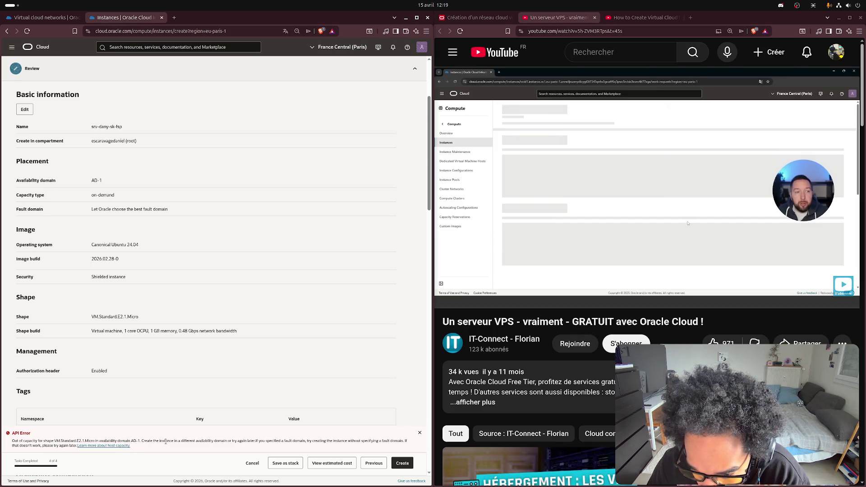
- Scroll the Review summary and highlight the out-of-capacity API Error message text
scroll(249, 296, "up", 5)
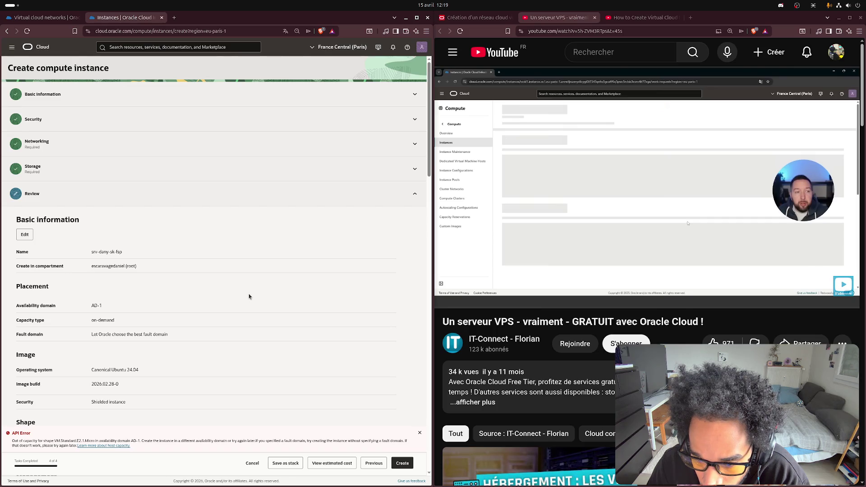
scroll(249, 297, "down", 10)
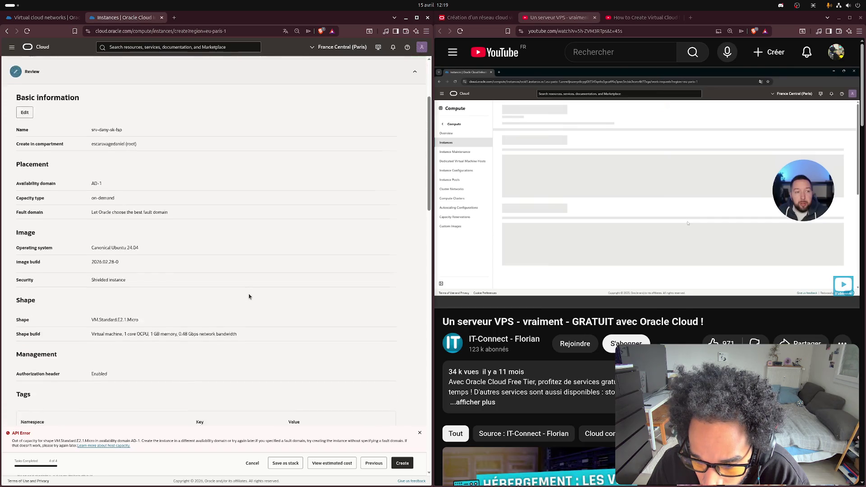
scroll(249, 296, "down", 8)
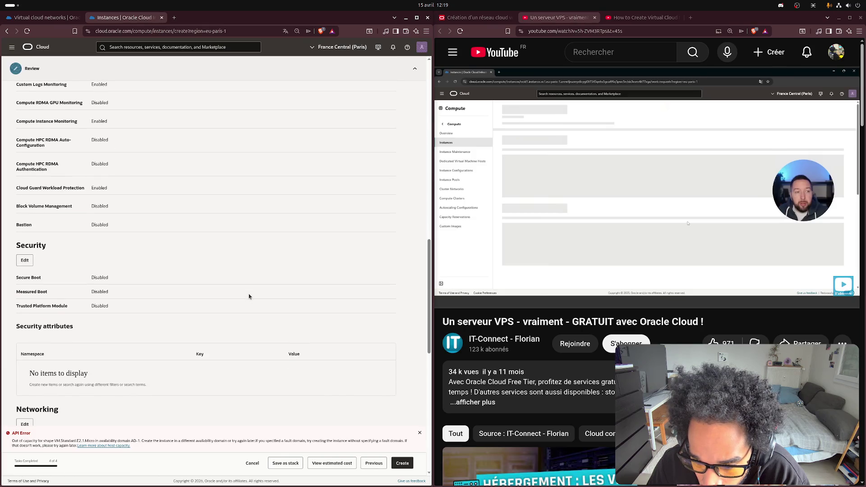
scroll(249, 296, "down", 5)
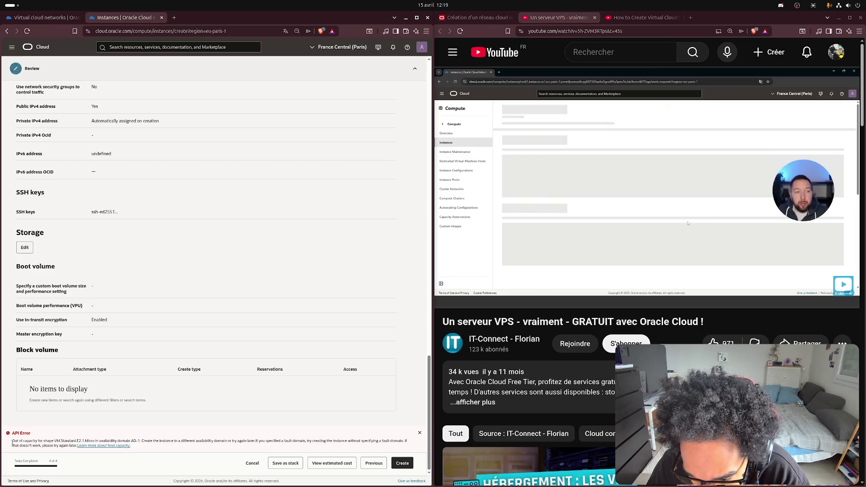
left_click_drag(13, 443, 153, 445)
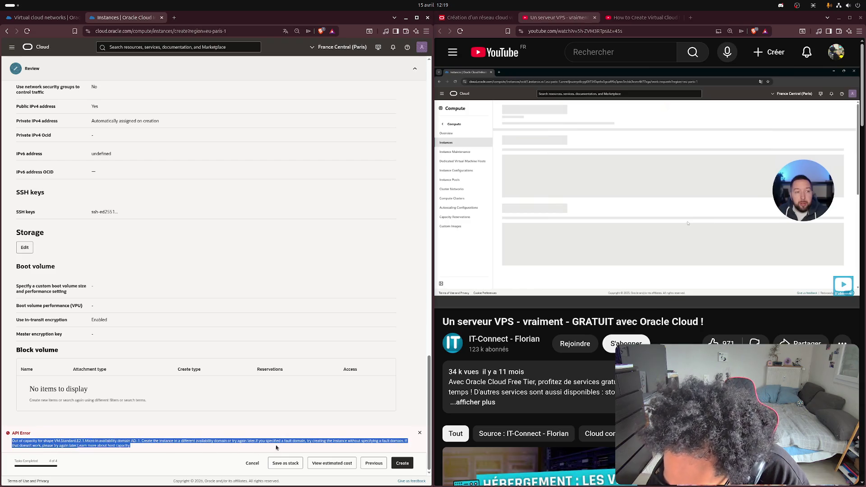
left_click_drag(273, 448, 286, 441)
key("ctrl+c")
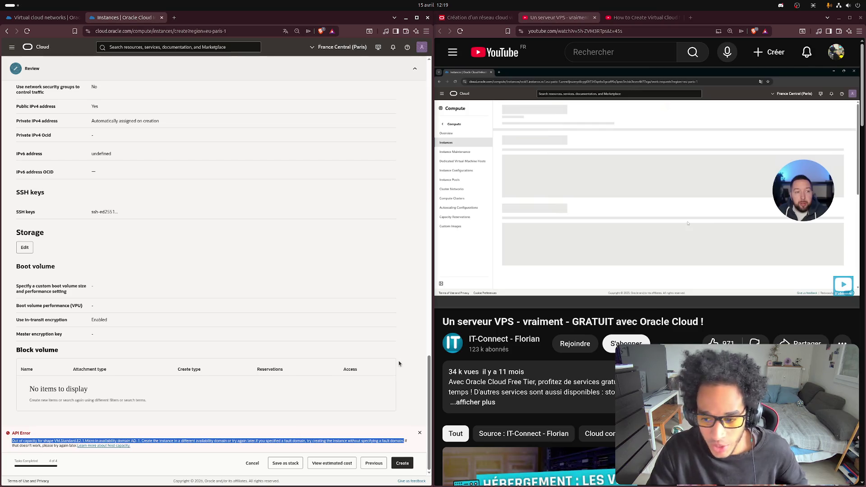
left_click(417, 339)
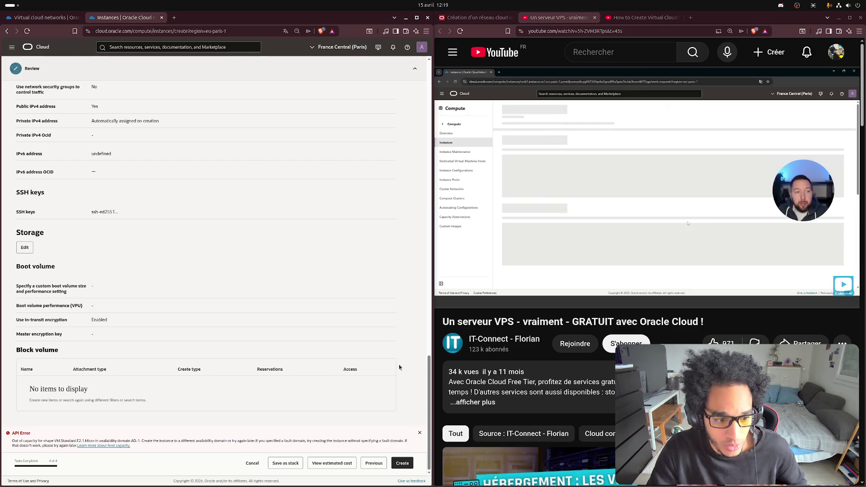
- Search for a translator in a new tab and paste the error message into the English box
left_click(696, 17)
type("traa")
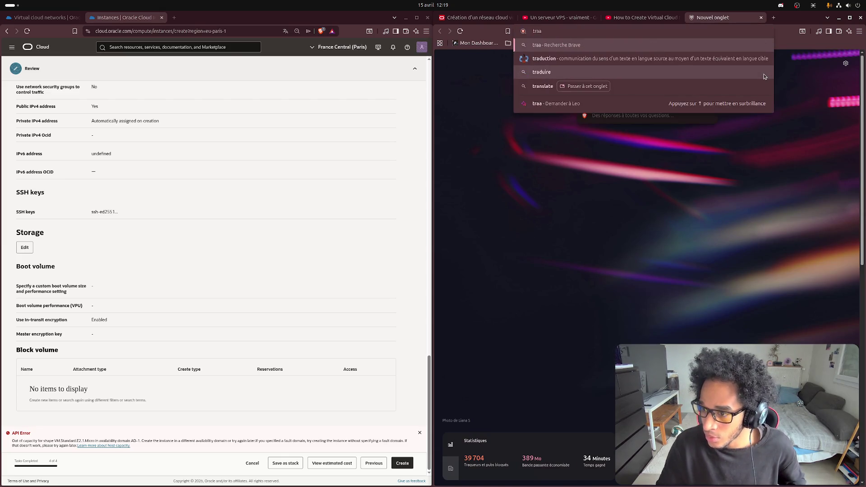
key("Down")
key("Down")
key("Down")
key("Return")
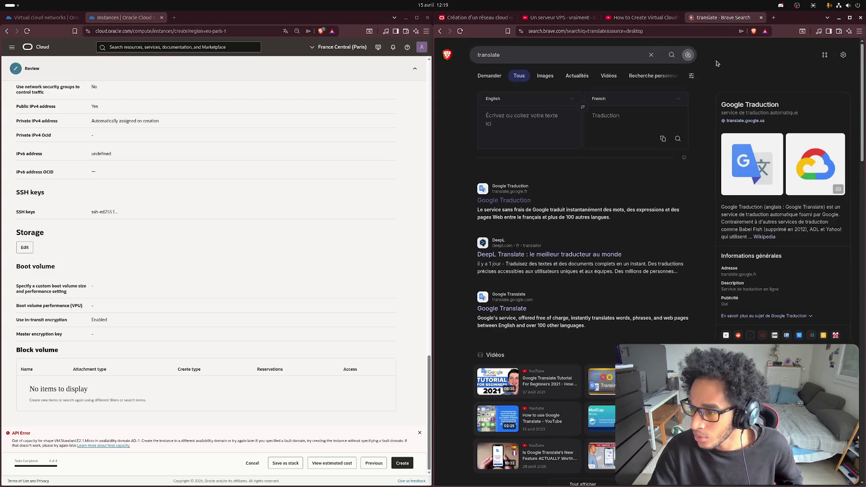
left_click(528, 110)
key("ctrl+v")
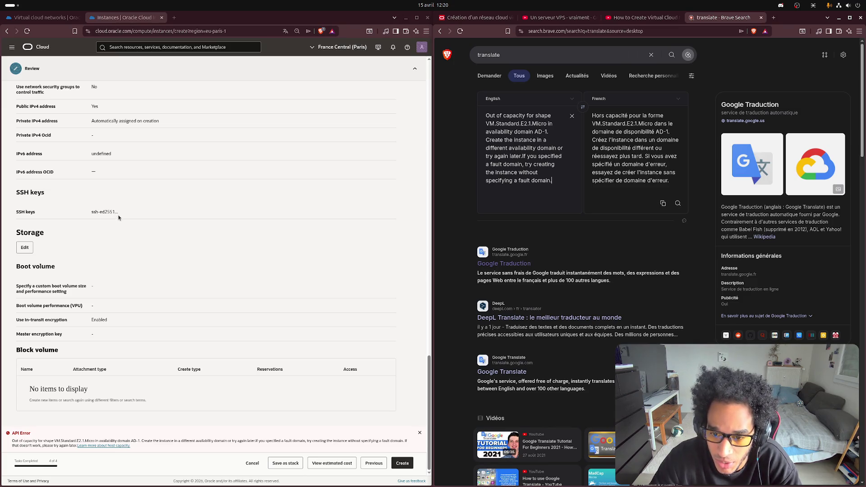
- Review the French translation, then return to the YouTube tutorial tab
scroll(126, 255, "up", 4)
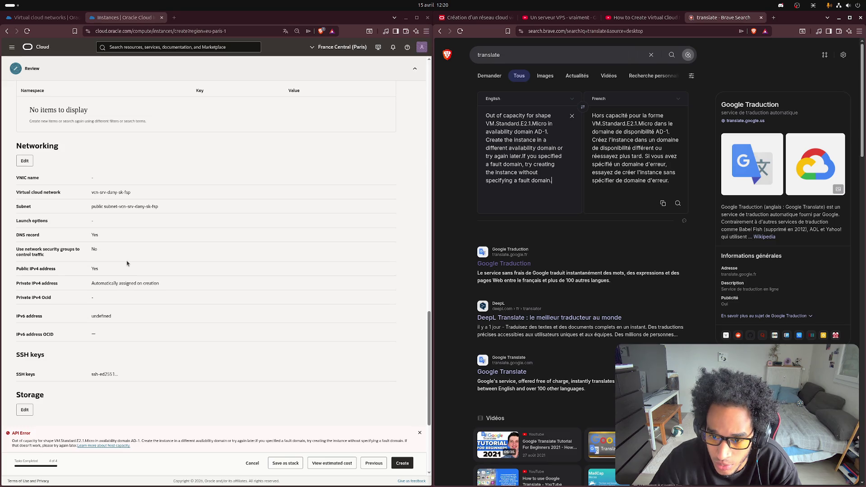
scroll(127, 263, "up", 1)
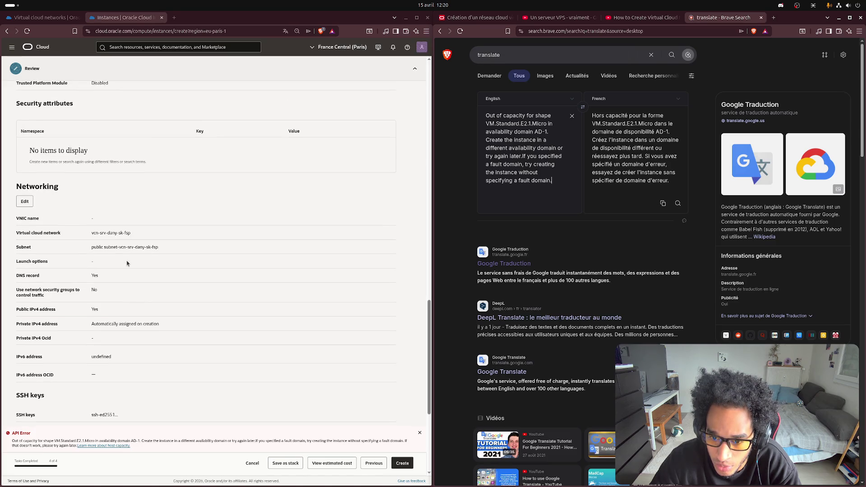
left_click(644, 17)
left_click(558, 17)
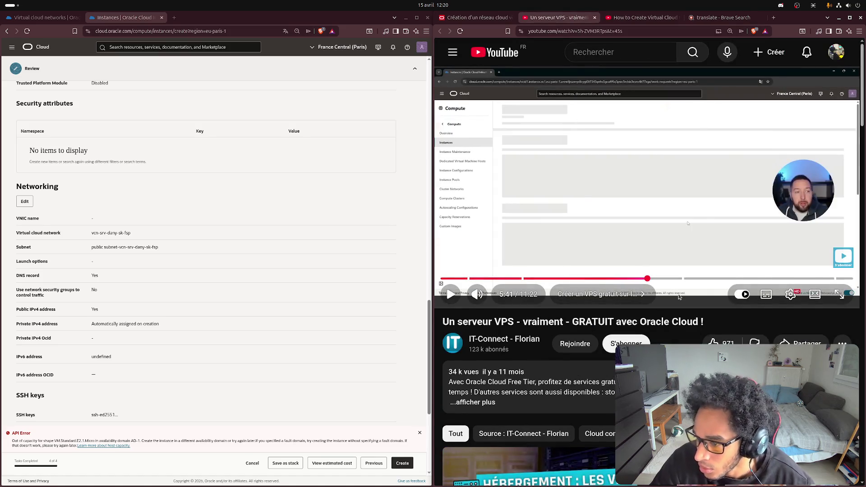
- Rewind the VPS tutorial a few seconds and replay its storage and Review steps
key("Left")
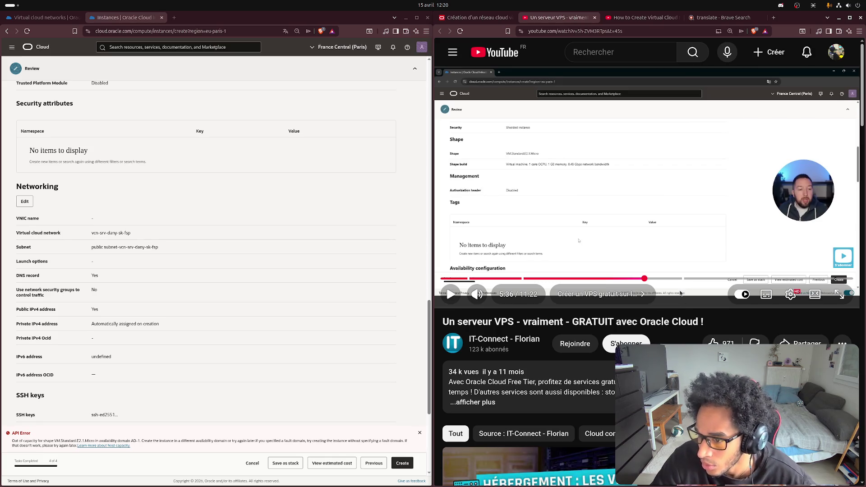
key("space")
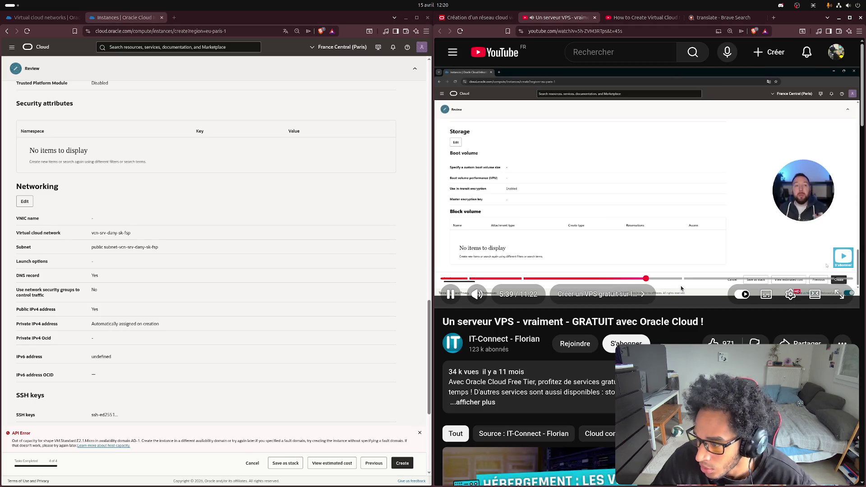
key("Left")
key("Left")
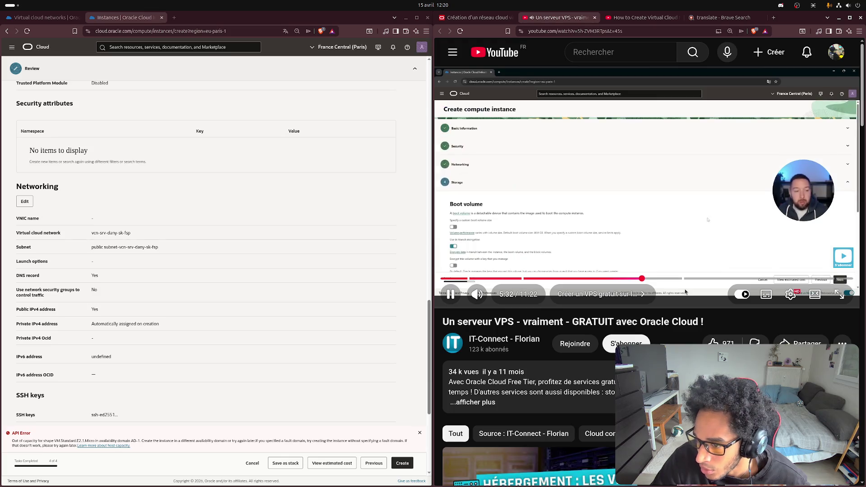
key("space")
key("space")
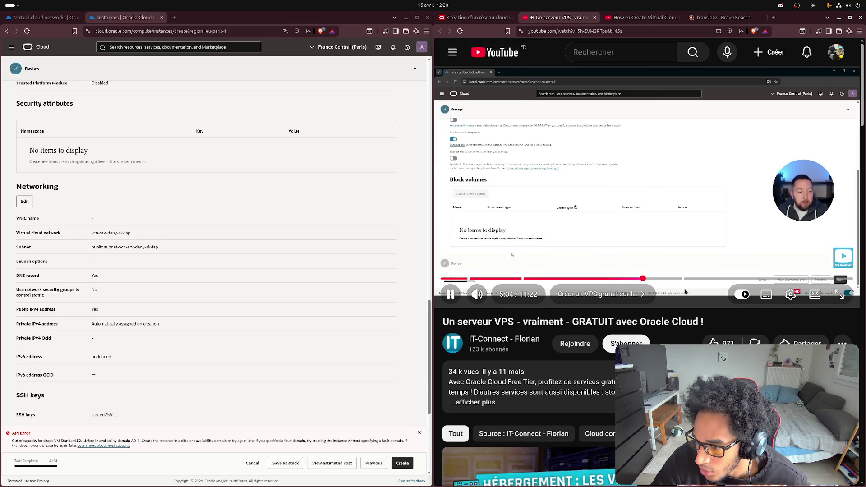
key("space")
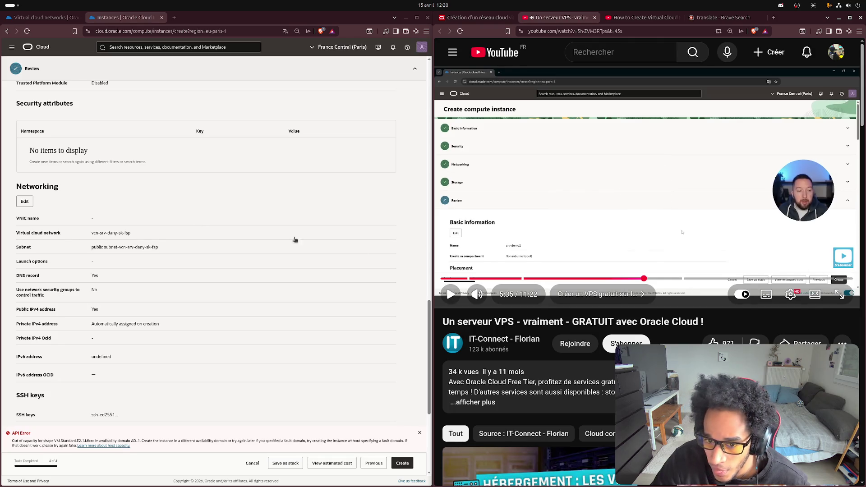
scroll(203, 230, "up", 15)
scroll(205, 232, "up", 1)
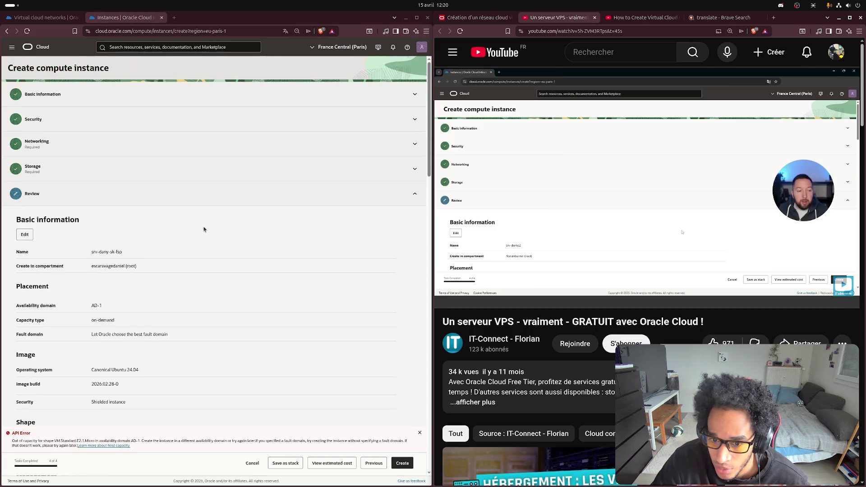
- Complete the VNIC name as srv-dany-sk-fsp in the Networking step
left_click(107, 150)
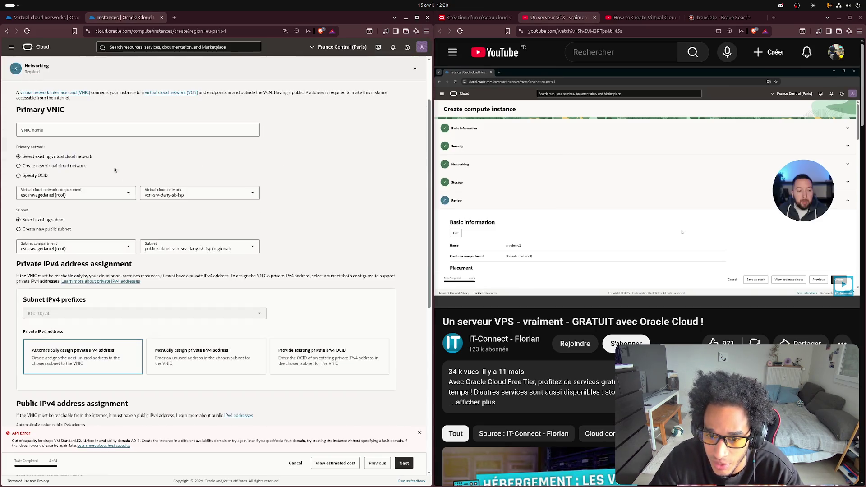
left_click(88, 130)
key("ctrl+v")
key("ctrl+z")
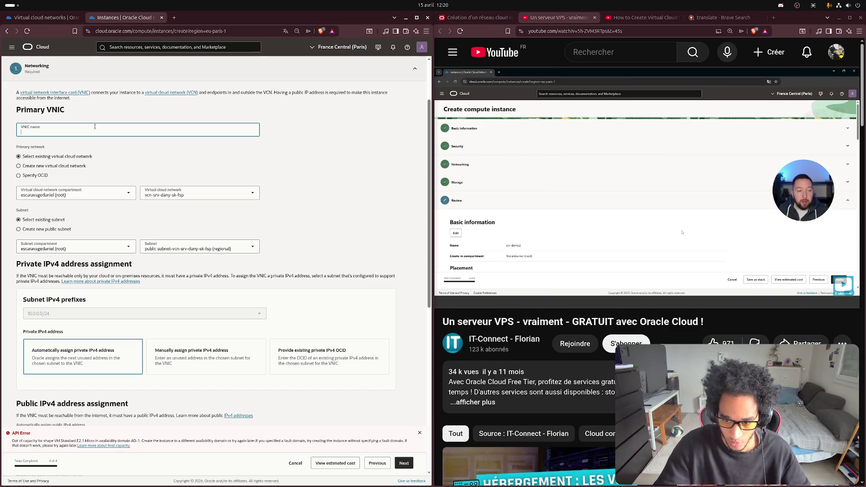
type("dany-sk-fsp")
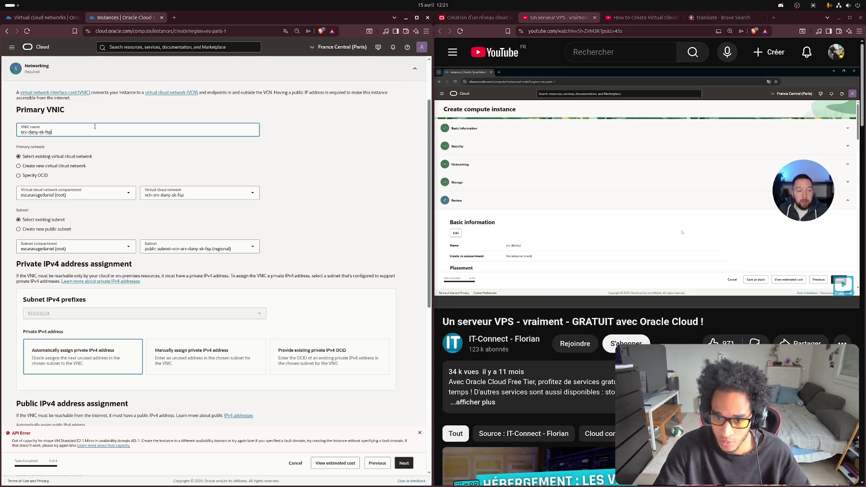
- Advance through Storage to Review, retry Create, and open the host-capacity help in the background
left_click(401, 466)
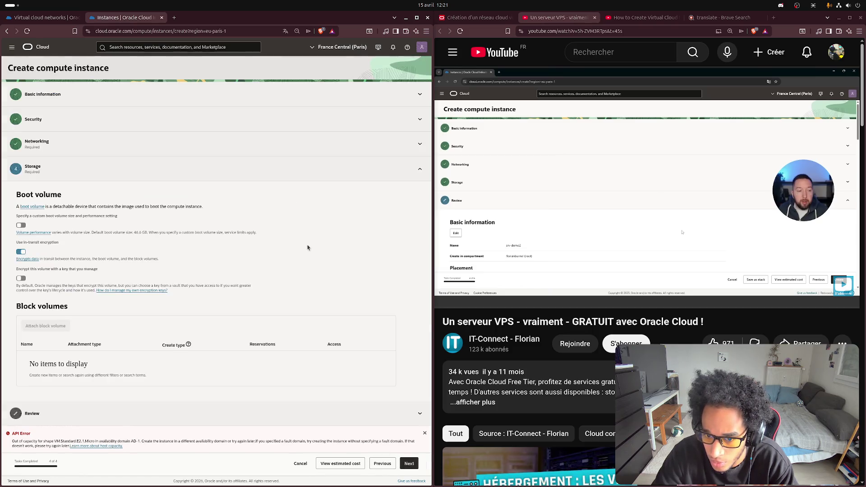
left_click(407, 465)
left_click(402, 463)
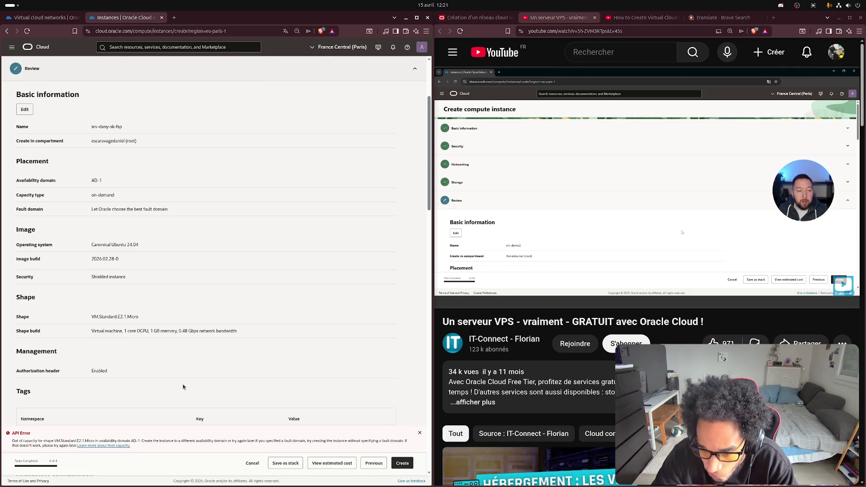
scroll(183, 387, "down", 6)
scroll(197, 365, "down", 10)
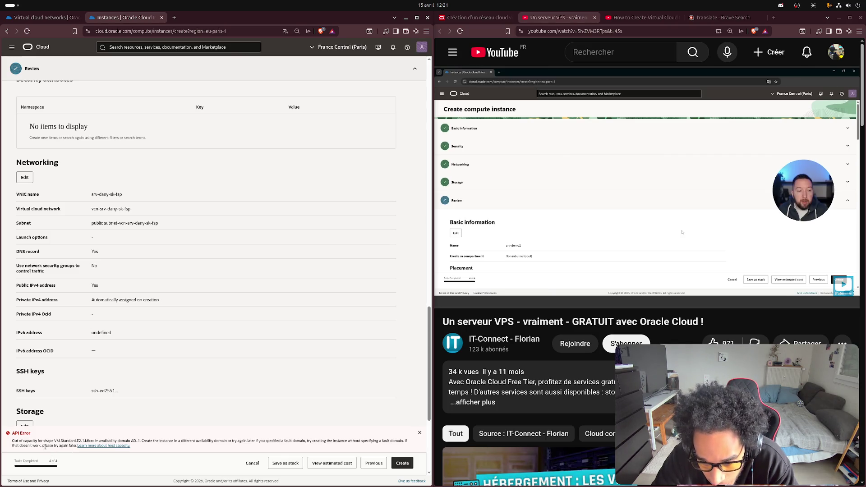
middle_click(107, 447)
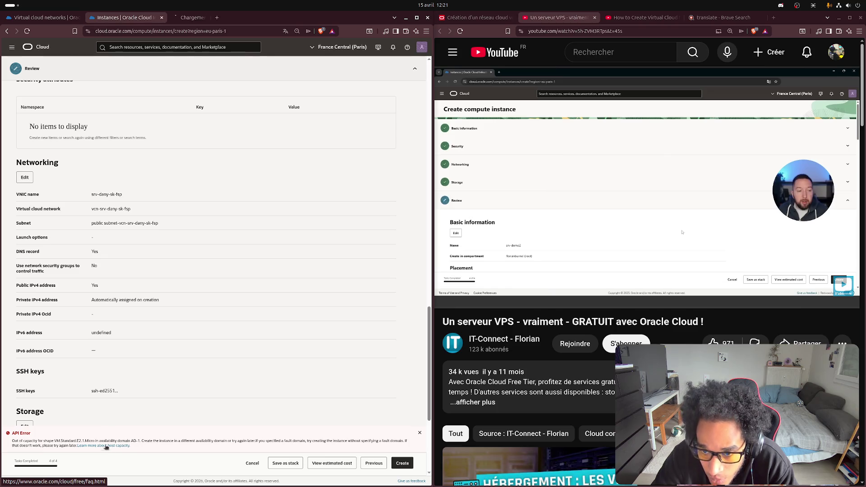
- Glance at the Free Tier FAQ, then select the full API error message on the review page
left_click(205, 17)
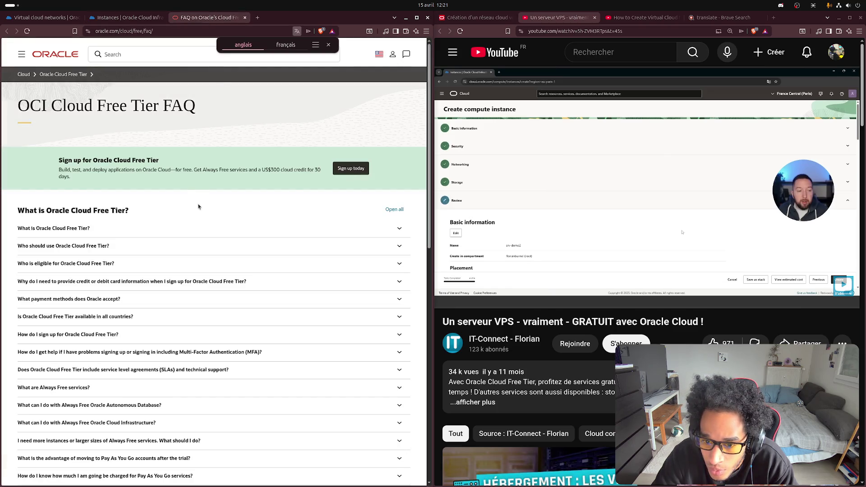
left_click(122, 18)
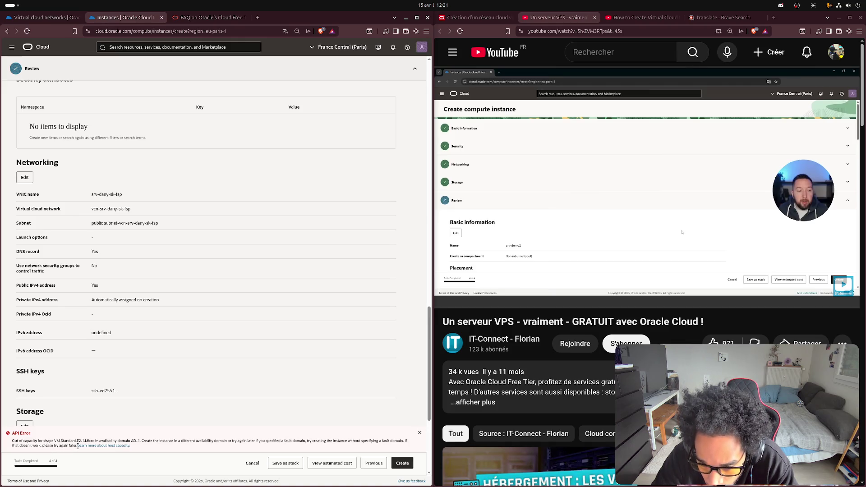
left_click_drag(77, 447, 11, 440)
key("ctrl+c")
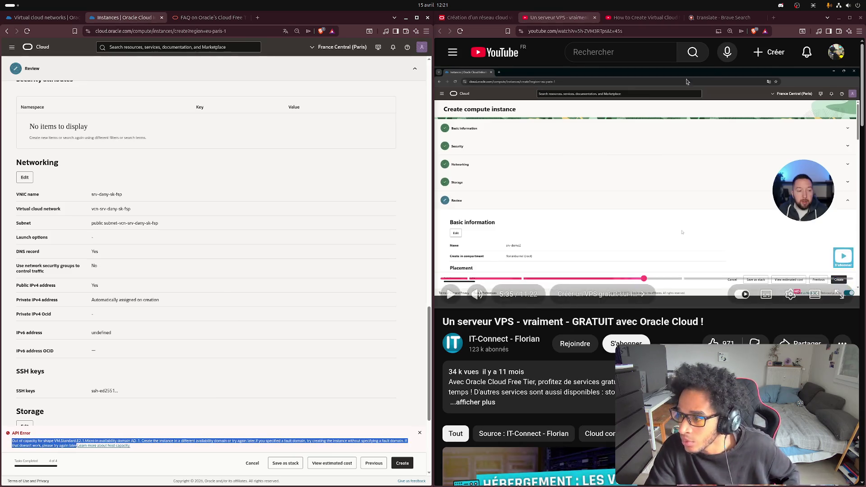
left_click(720, 22)
- Search the copied error in a new tab and open the Oracle Community thread on A1.Flex capacity
key("ctrl+w")
key("ctrl+t")
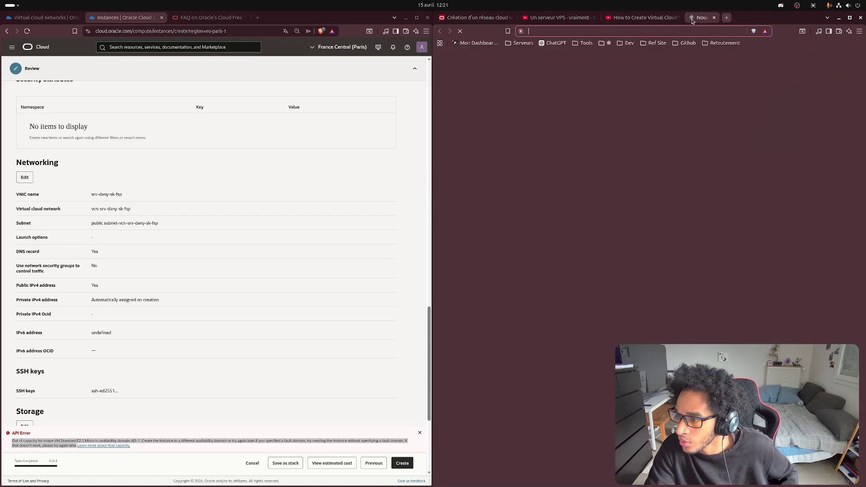
key("ctrl+v")
key("Return")
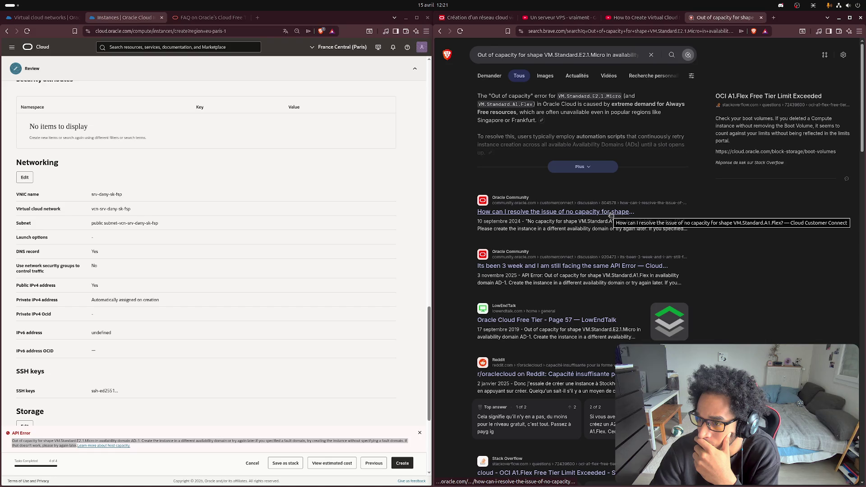
left_click(596, 167)
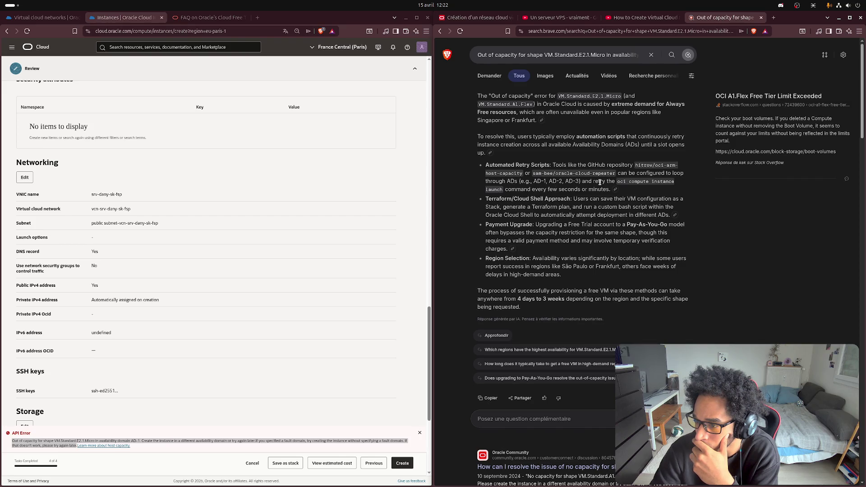
scroll(648, 185, "down", 5)
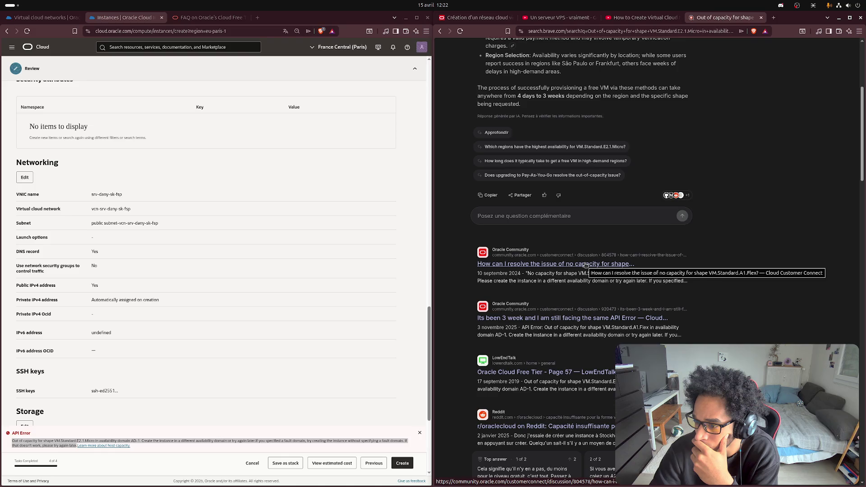
left_click(585, 265)
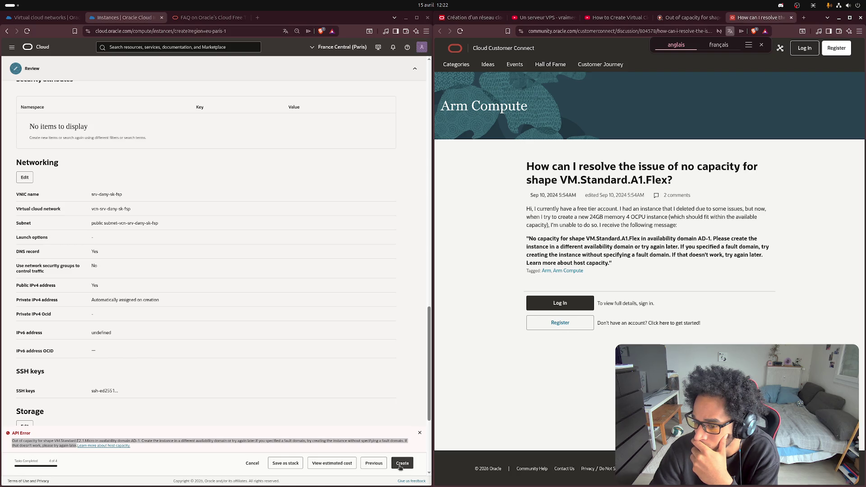
- Save the instance configuration as a stack and translate the community thread into French
left_click(284, 465)
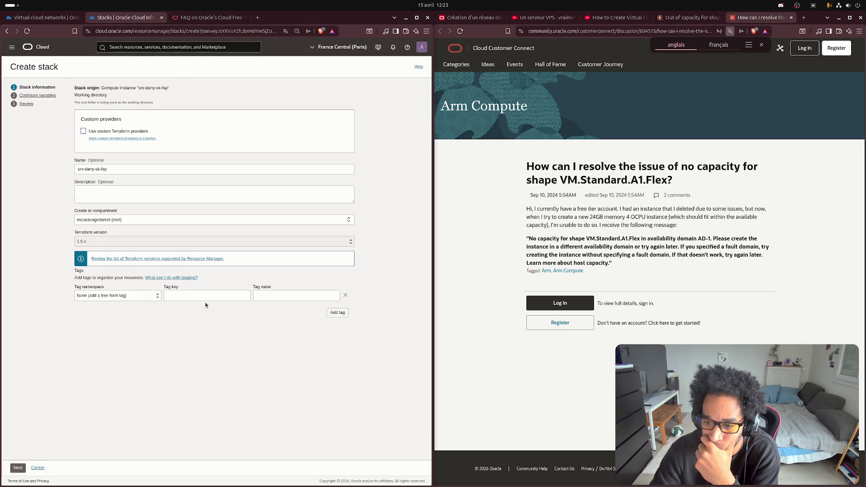
left_click(343, 314)
left_click(346, 314)
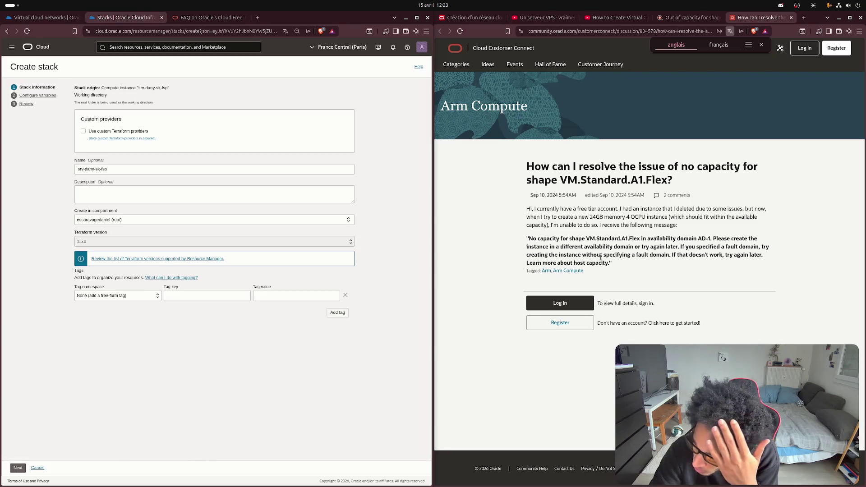
right_click(763, 175)
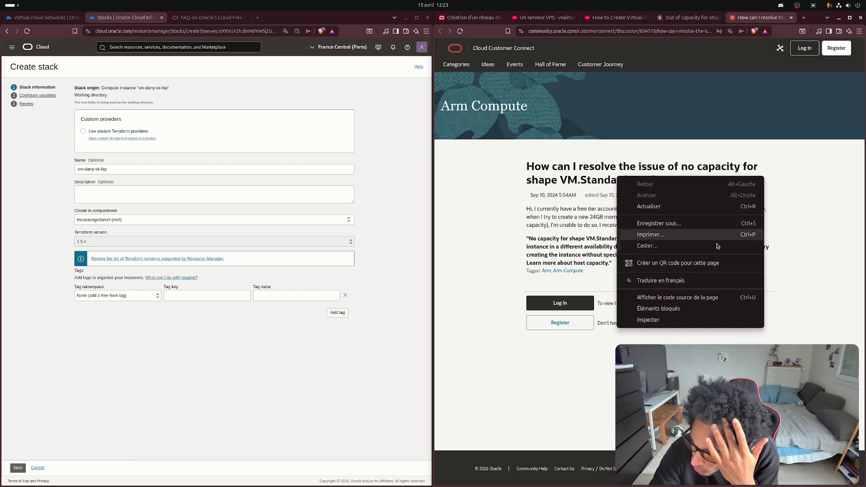
left_click(677, 280)
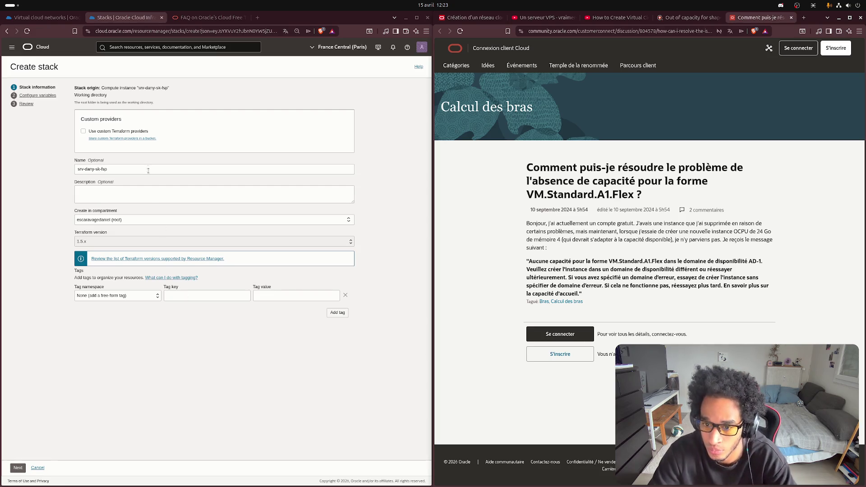
- Create the srv-dany-sk-fsp stack without custom Terraform providers, stepping through to Review
left_click(83, 132)
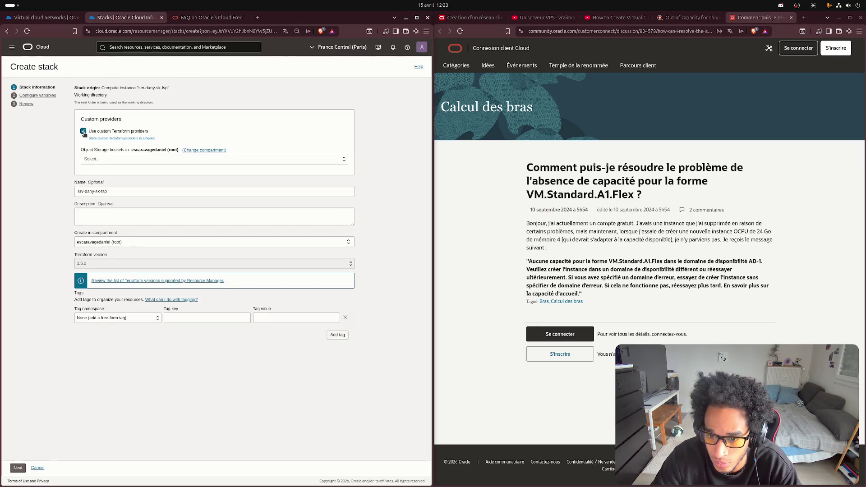
left_click(84, 132)
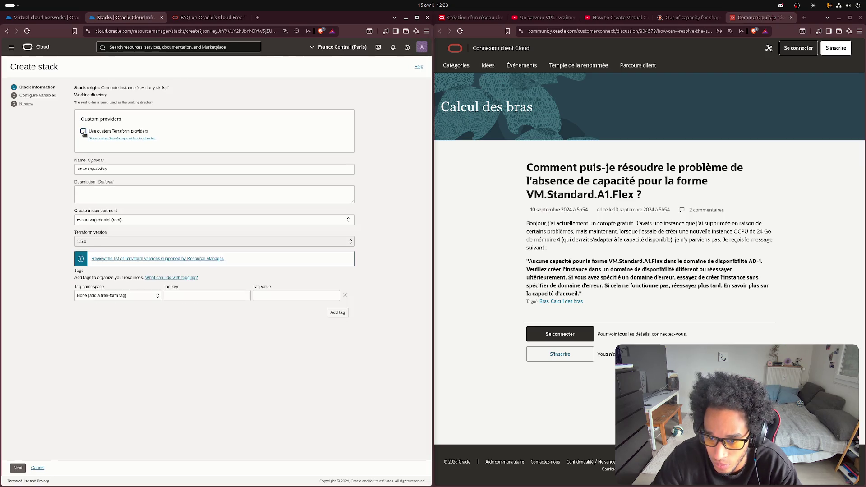
left_click(33, 96)
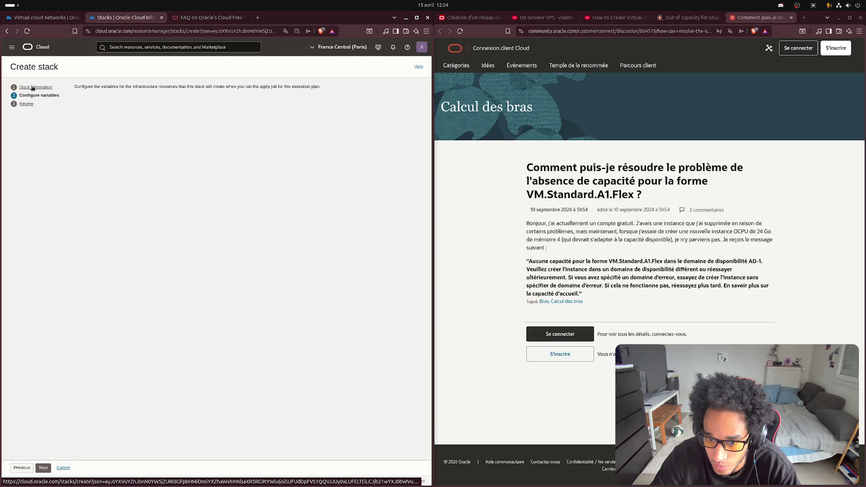
left_click(36, 87)
left_click(15, 472)
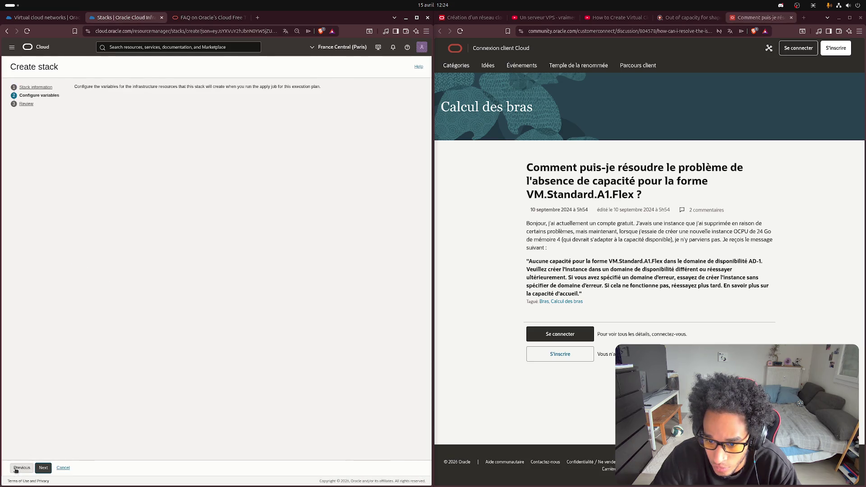
left_click(41, 469)
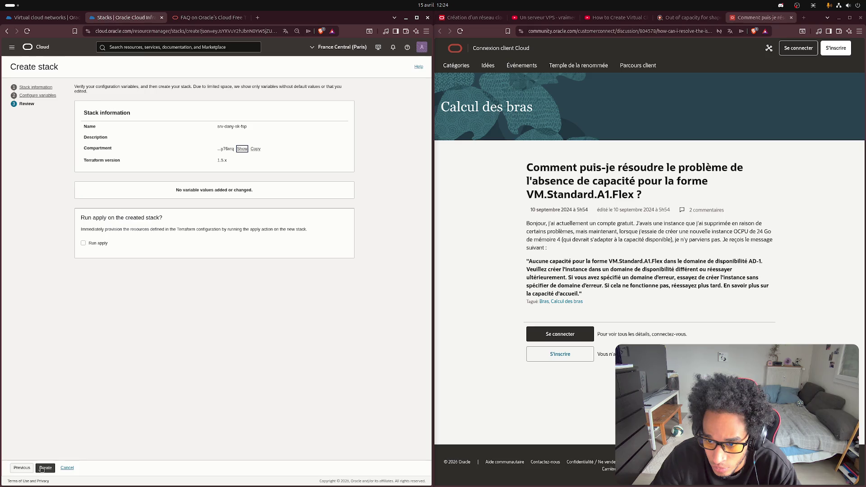
left_click(41, 469)
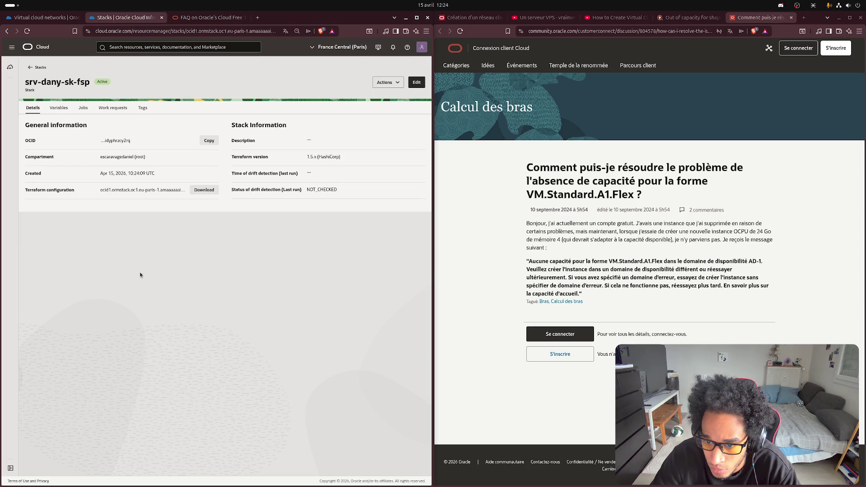
- Run an Apply job on the srv-dany-sk-fsp stack
left_click(397, 84)
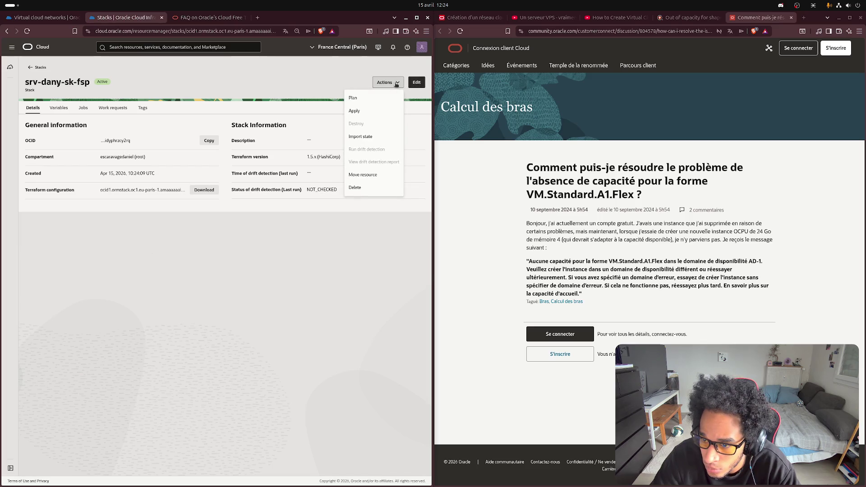
left_click(379, 111)
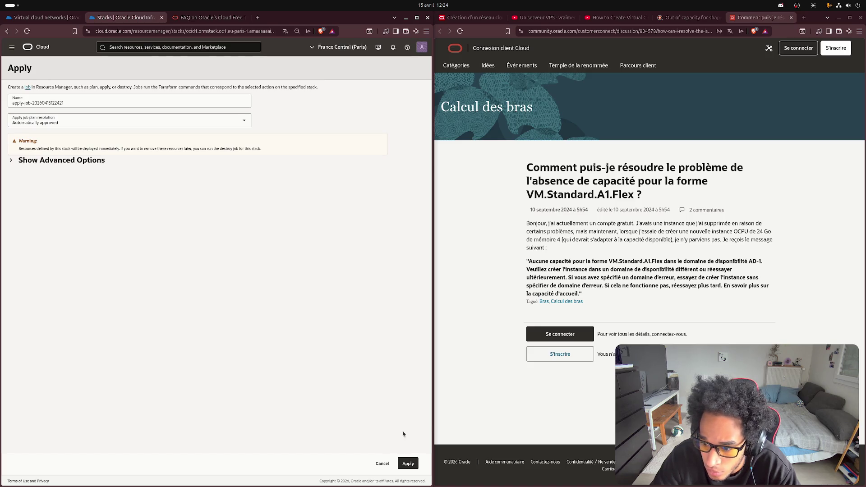
left_click(408, 465)
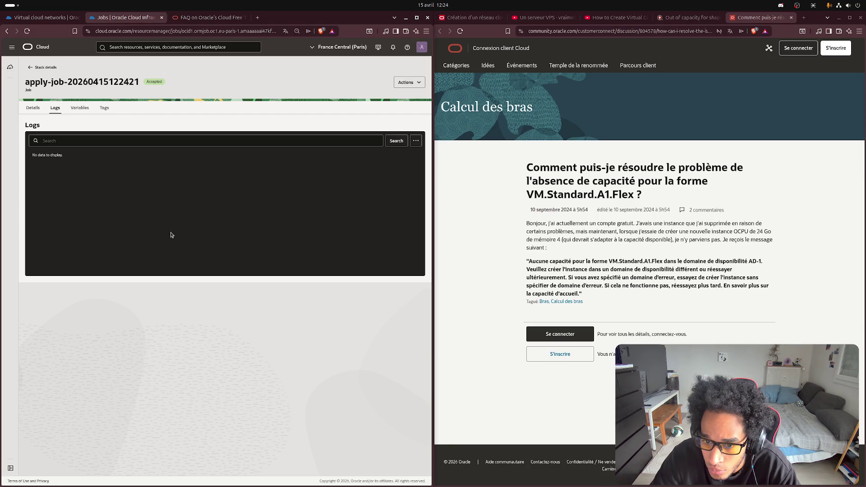
- Review the apply job details and stack list, then navigate back to the stack creation page
left_click(37, 111)
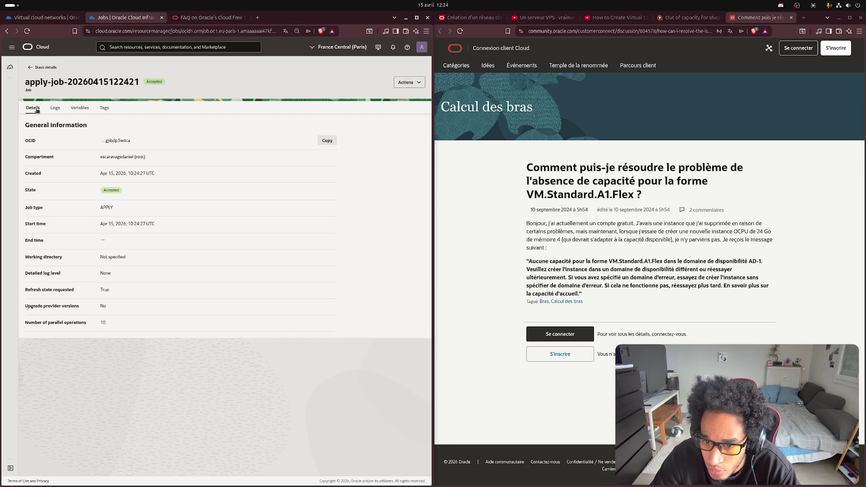
left_click(29, 68)
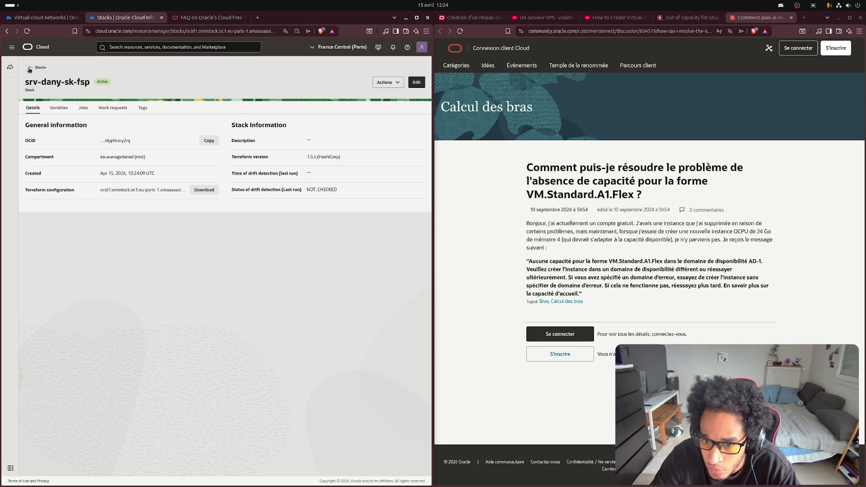
left_click(30, 68)
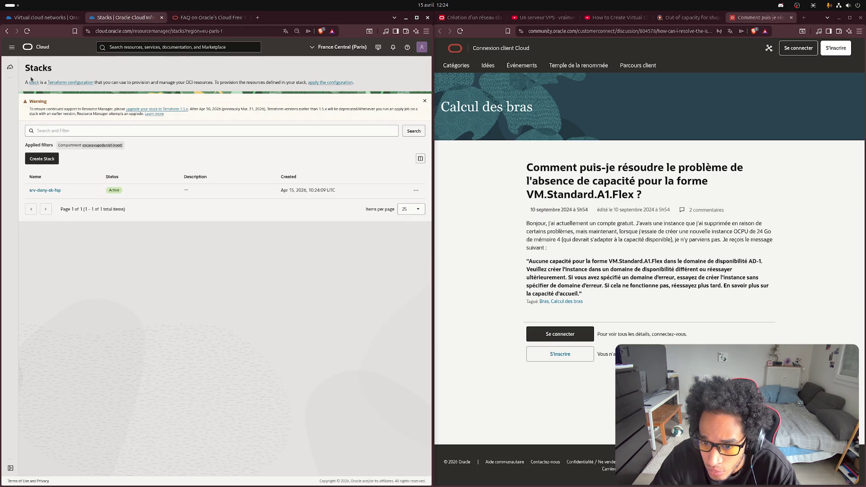
left_click(40, 191)
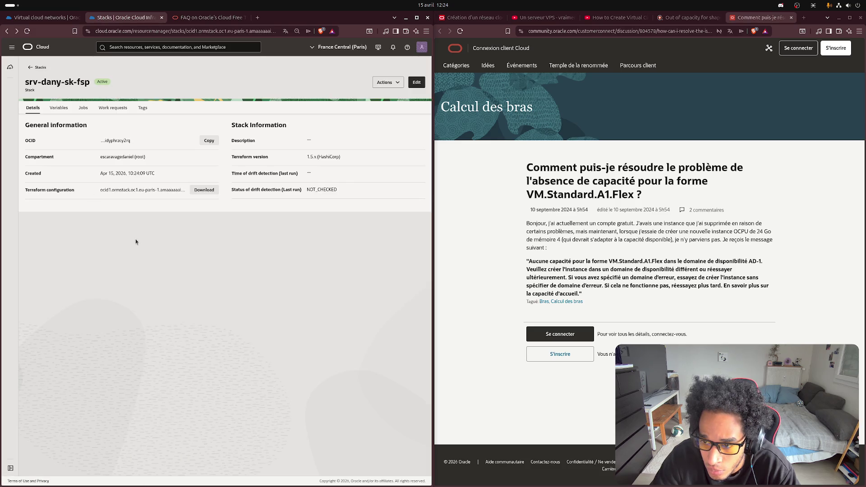
key("alt+Left")
key("alt+Left")
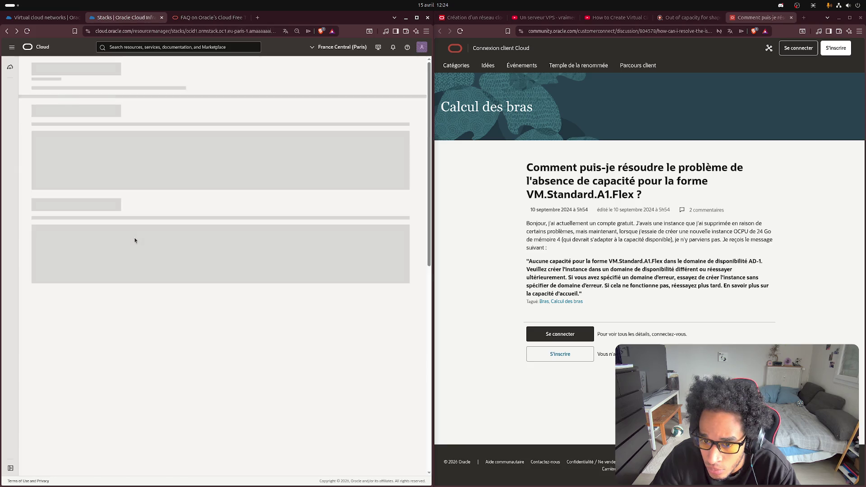
key("alt+Right")
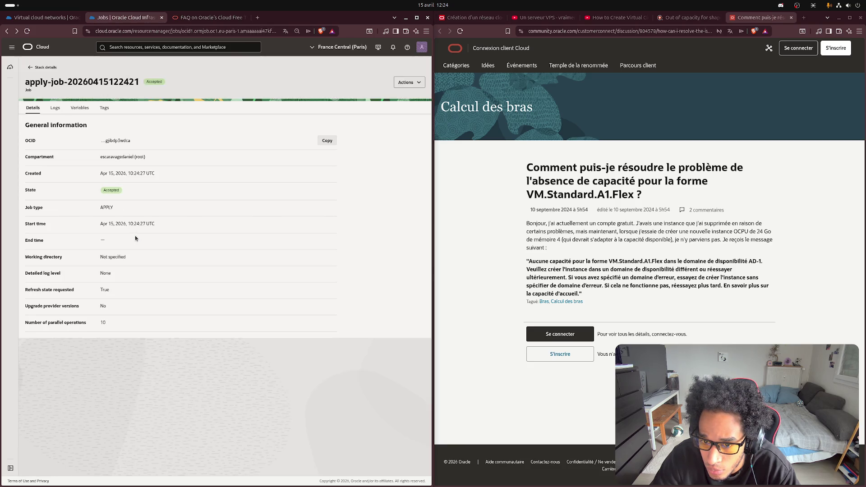
key("alt+Left")
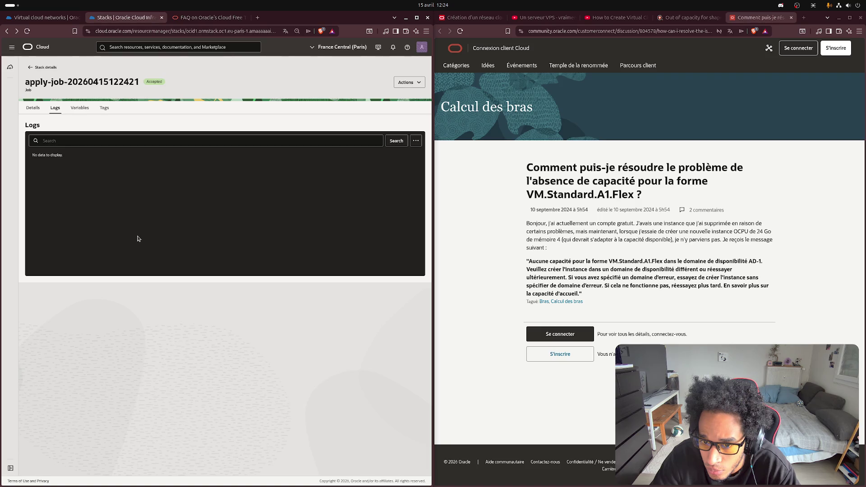
key("alt+Left")
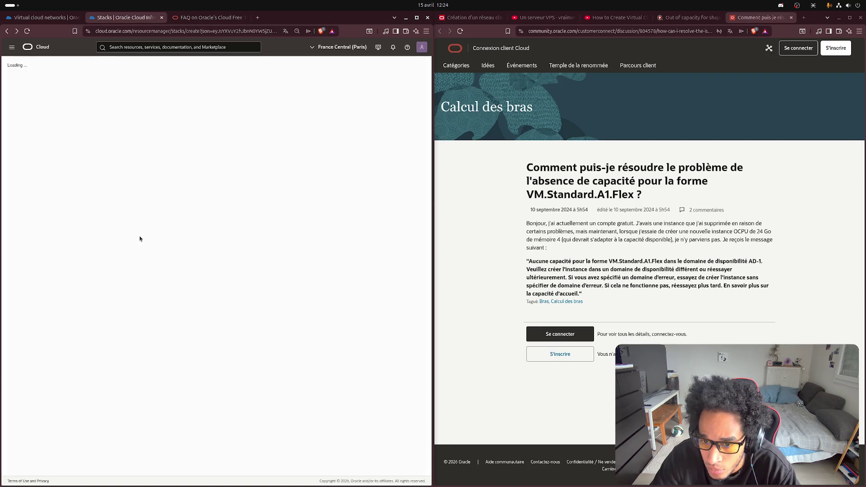
- Return to the instance form and attempt to apply an Ubuntu image, then reload the form
key("alt+Left")
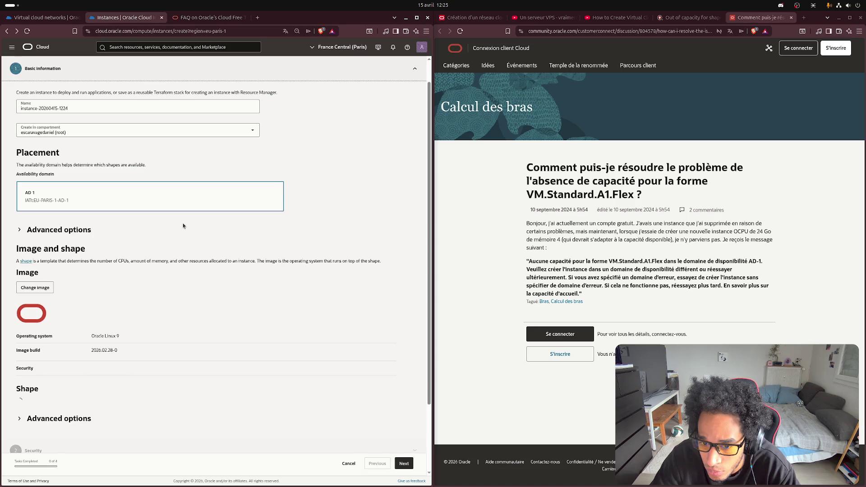
scroll(184, 229, "down", 3)
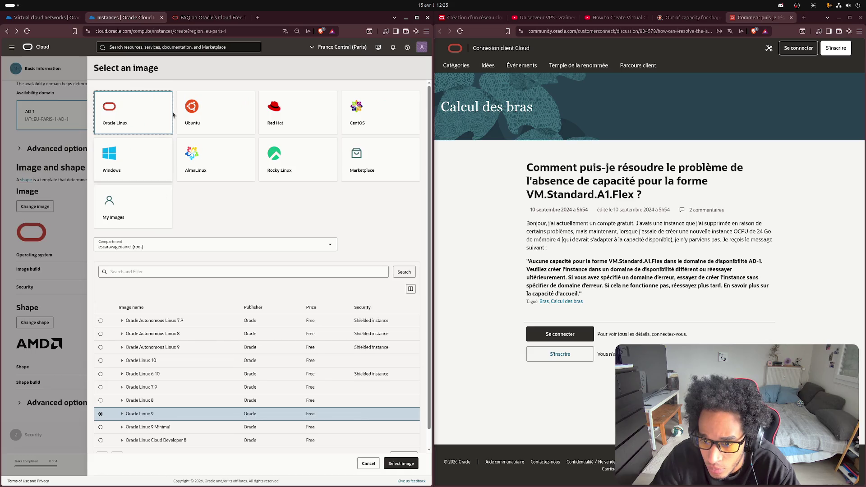
left_click(212, 120)
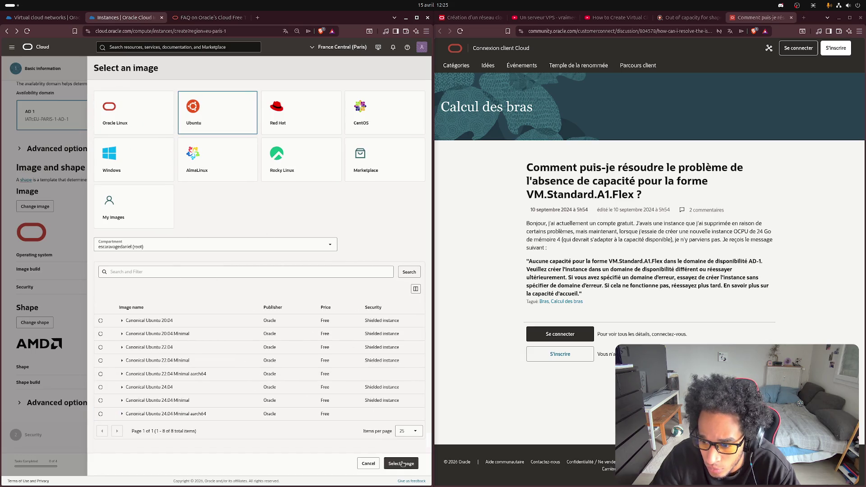
left_click(368, 463)
left_click(32, 206)
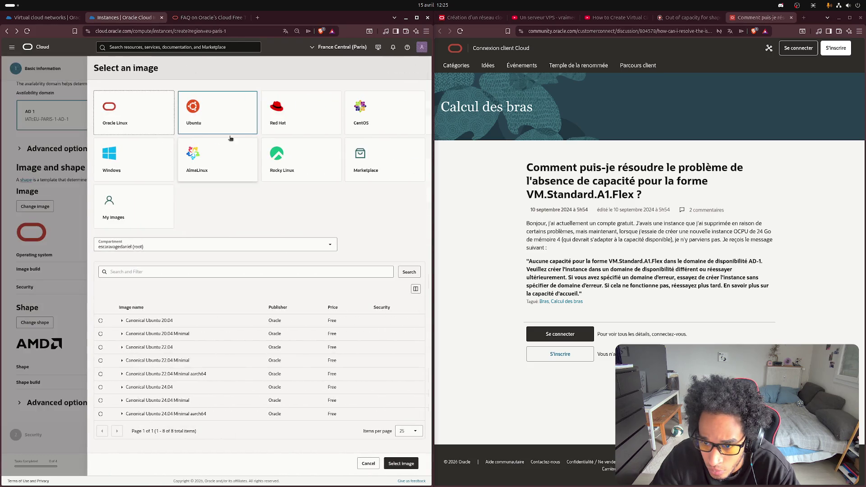
left_click(226, 119)
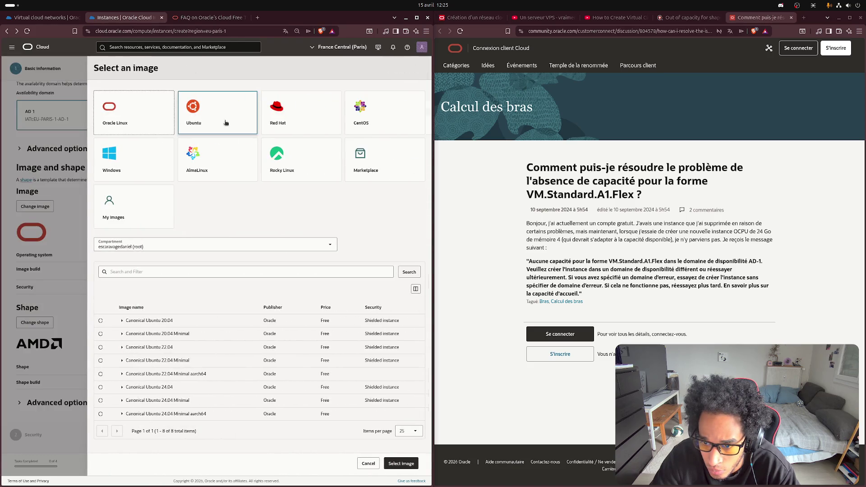
left_click(404, 467)
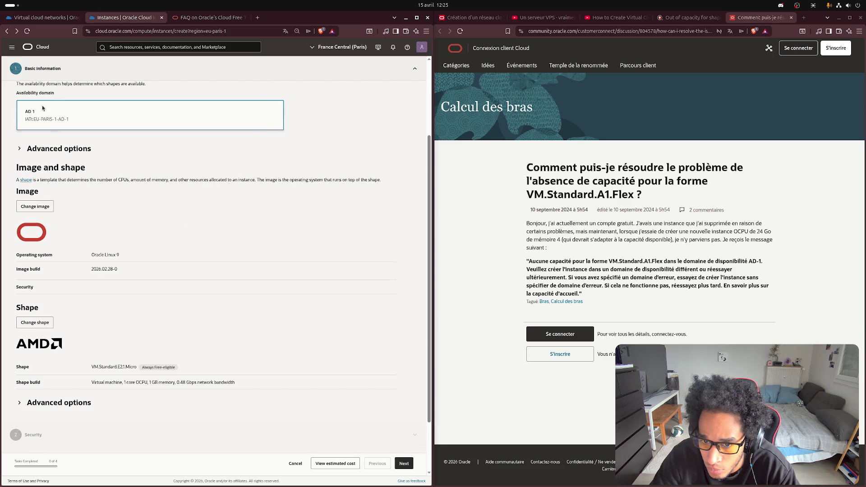
left_click(27, 45)
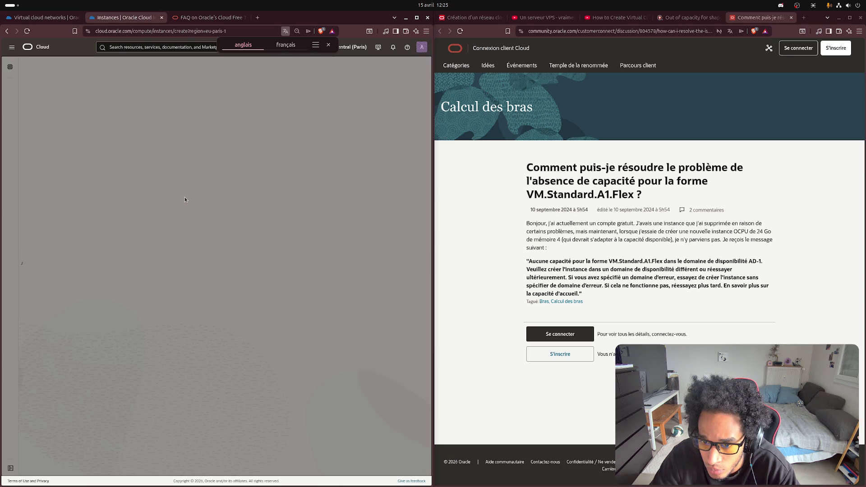
- Choose the Canonical Ubuntu 24.04 image and advance from Basic information to Security
scroll(94, 312, "down", 1)
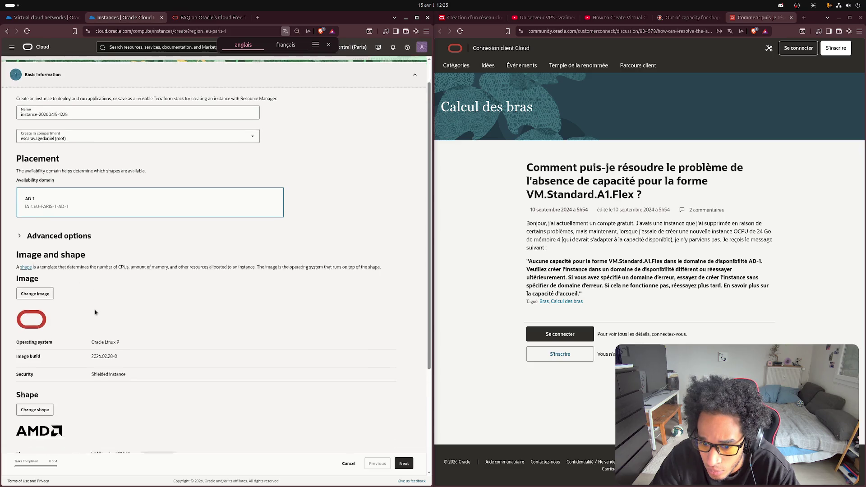
scroll(95, 312, "down", 5)
left_click(35, 191)
left_click(184, 115)
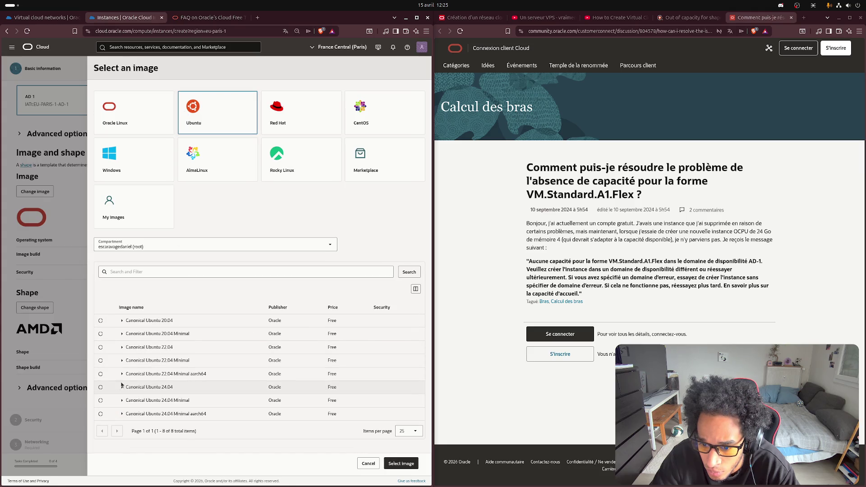
left_click(100, 387)
left_click(401, 463)
scroll(200, 237, "down", 1)
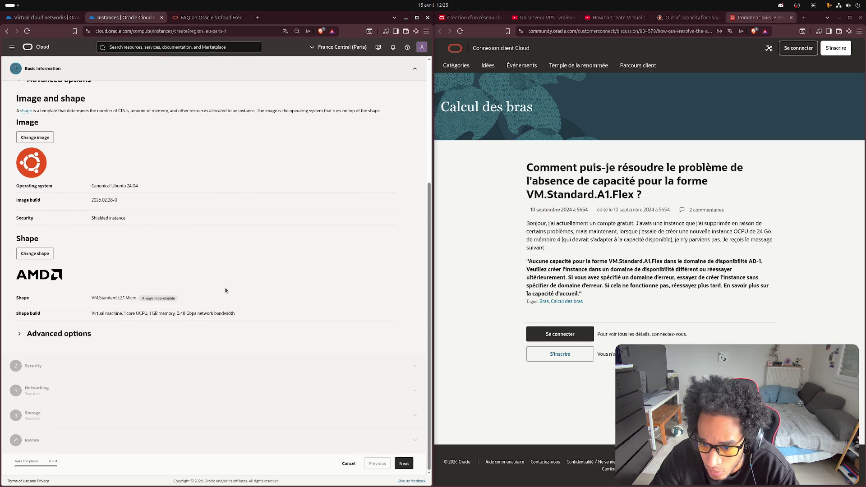
left_click(404, 464)
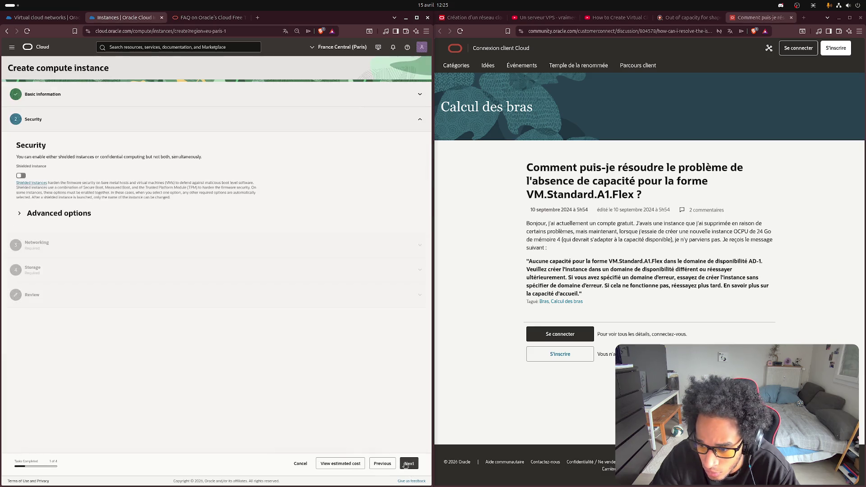
- Name the VNIC srv-dany-sk-fsp by pasting the VCN name and removing its 'vcn-' prefix
left_click(409, 463)
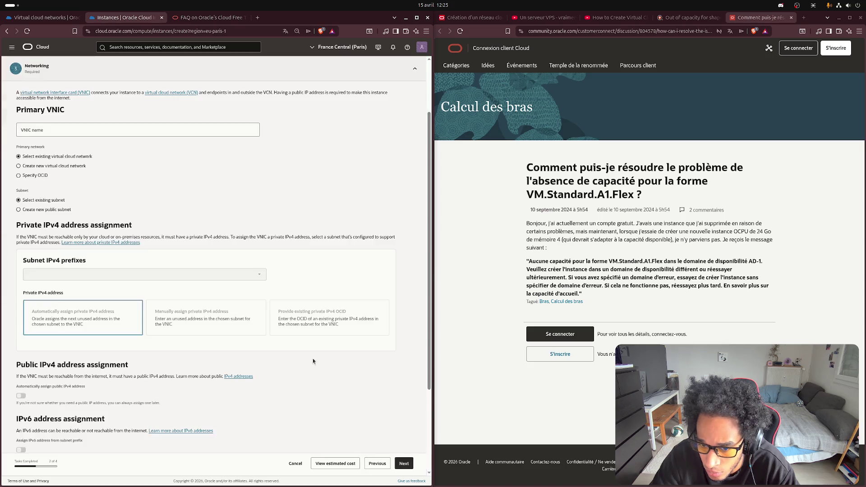
left_click(83, 129)
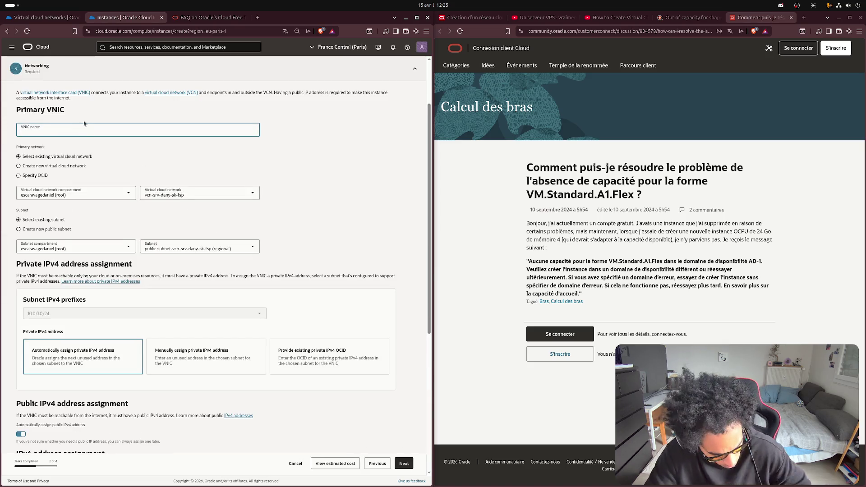
key("ctrl+v")
key("ctrl+z")
left_click(186, 194)
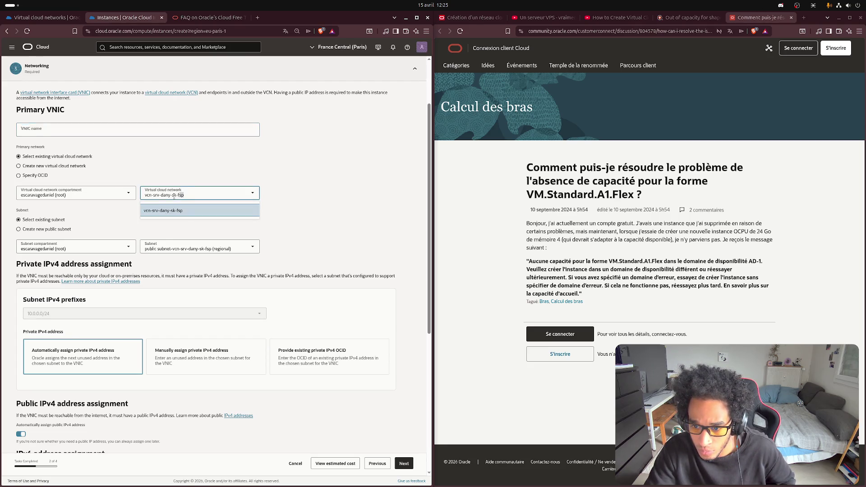
key("ctrl+c")
left_click(45, 132)
key("ctrl+v")
left_click_drag(29, 132, 20, 132)
key("BackSpace")
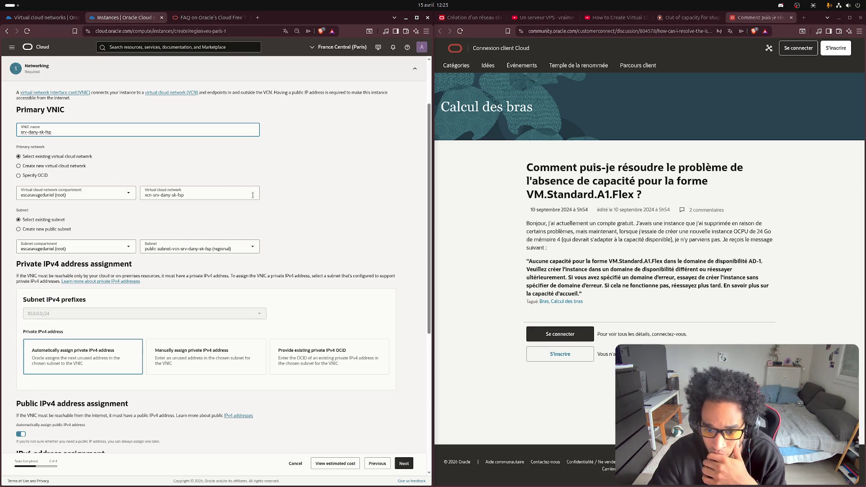
- Upload fspapp.pub as the SSH public key and advance past Storage to the Review summary
scroll(300, 183, "down", 3)
scroll(273, 224, "down", 6)
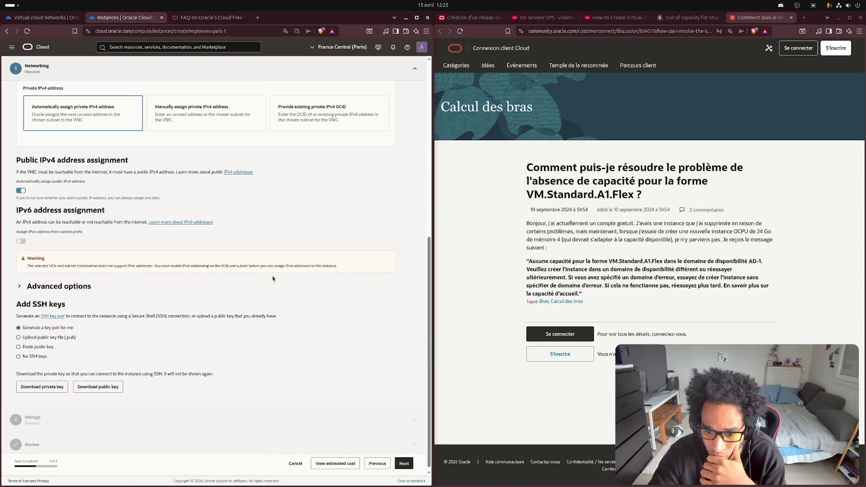
left_click(19, 337)
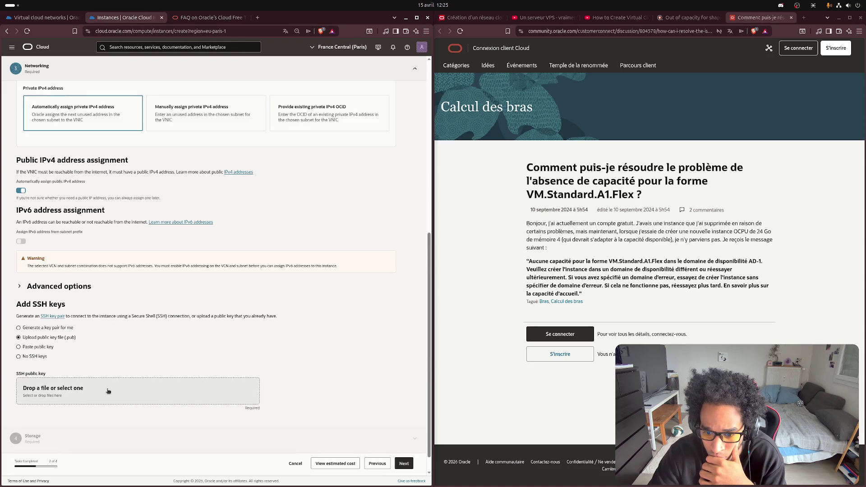
left_click(106, 389)
left_click(348, 136)
scroll(271, 364, "down", 2)
left_click(404, 463)
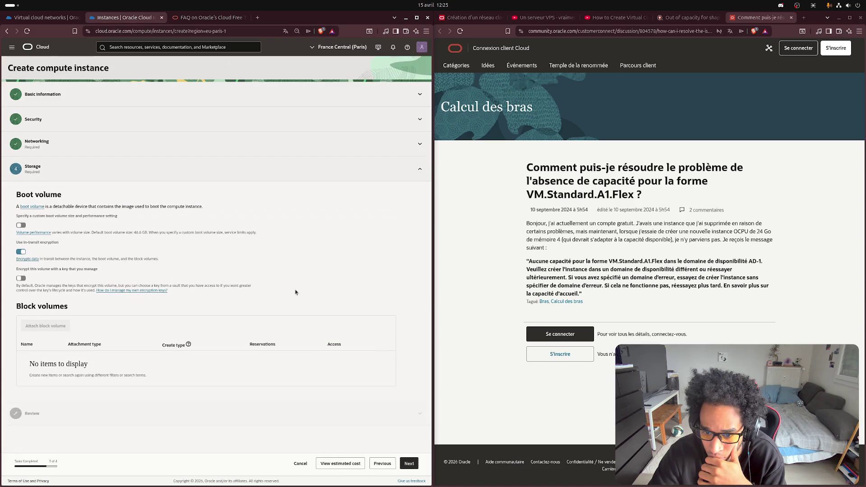
left_click(408, 463)
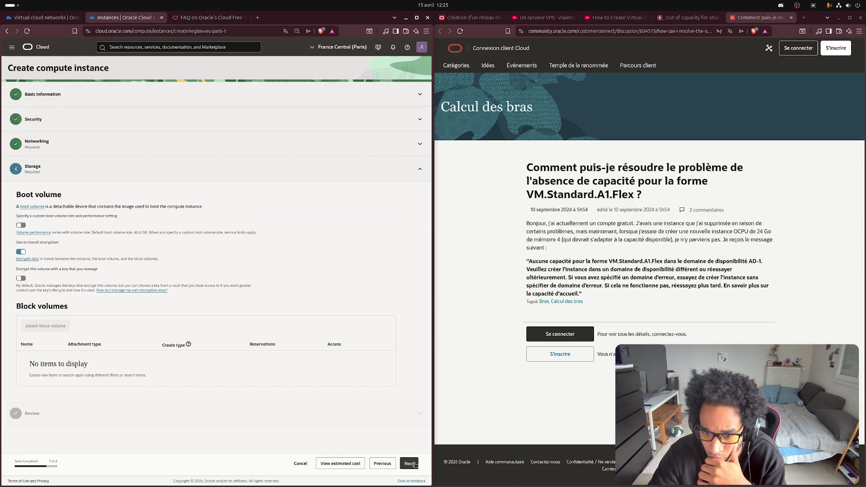
scroll(352, 243, "down", 14)
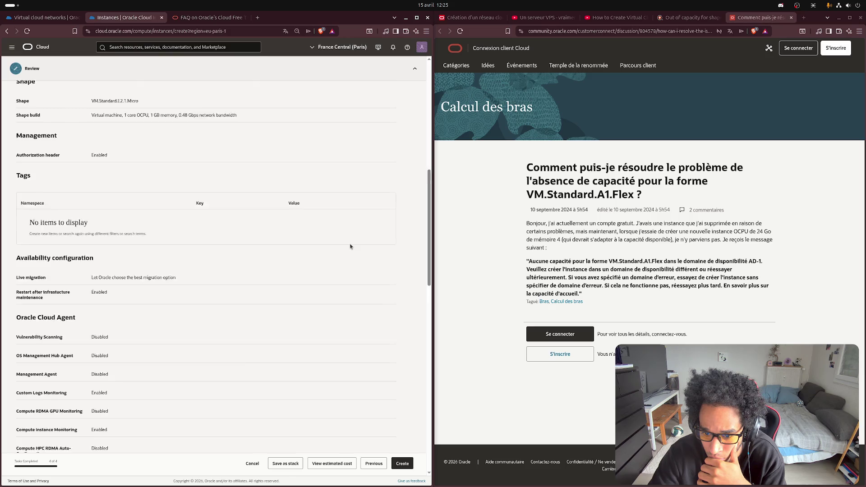
- Submit the instance from Review; creation fails with a 'Too many requests' API error for the tenant
scroll(349, 257, "down", 5)
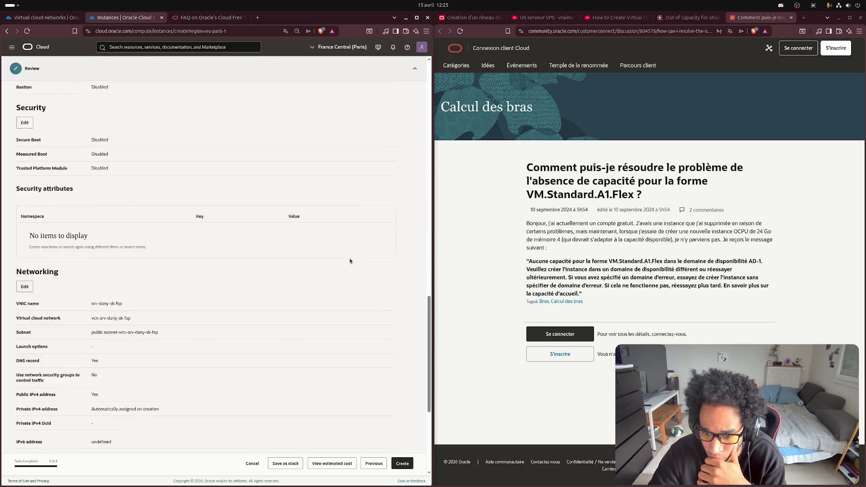
left_click(406, 464)
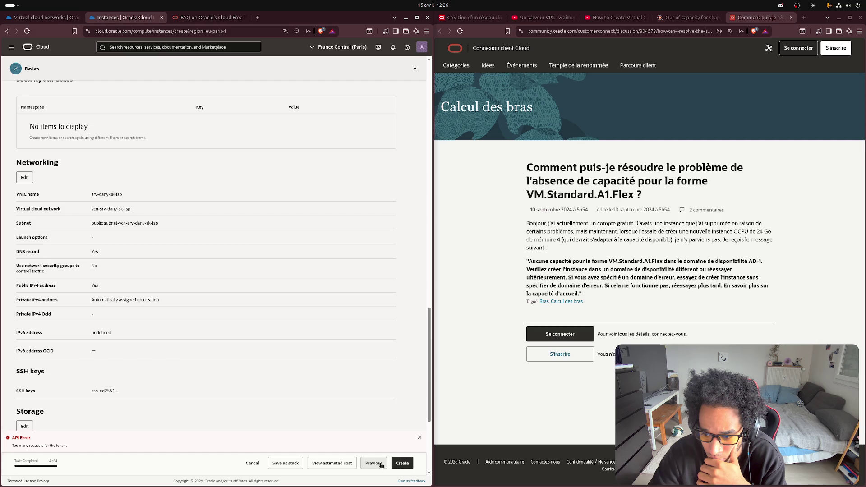
scroll(180, 424, "down", 4)
scroll(161, 398, "down", 1)
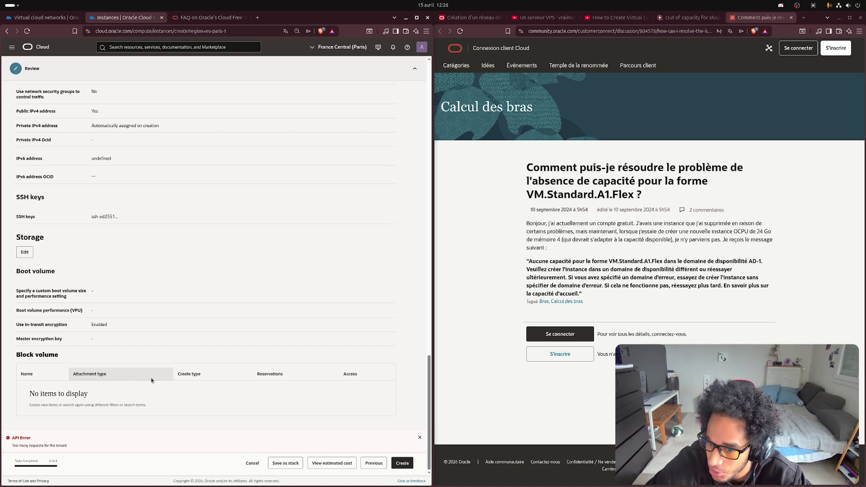
- Read the out-of-capacity AI answer and highlight São Paulo in its Region Selection advice
left_click(684, 18)
scroll(746, 318, "up", 3)
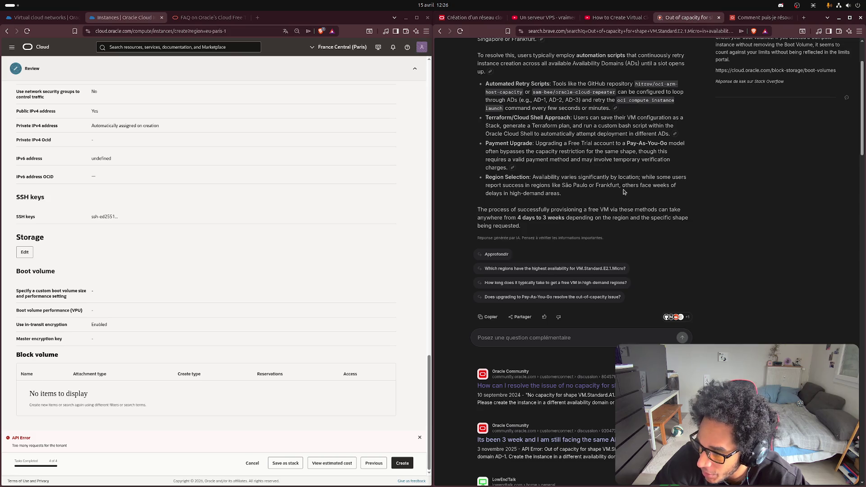
left_click_drag(620, 185, 561, 184)
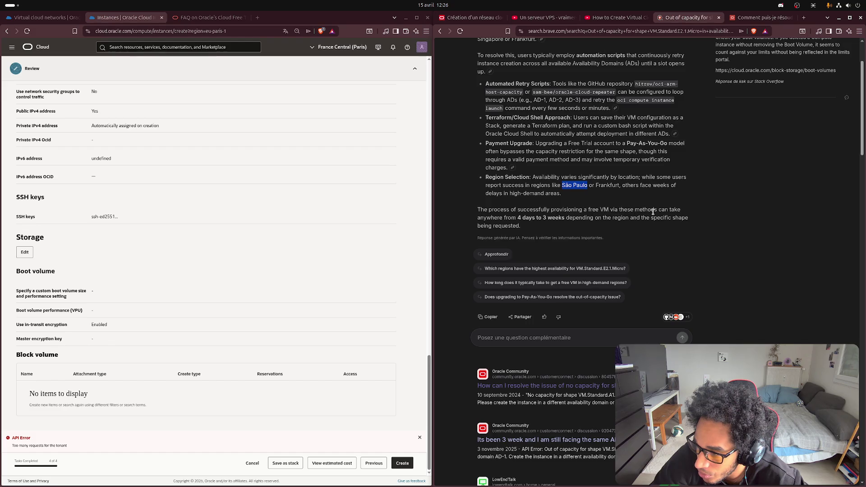
scroll(702, 234, "down", 3)
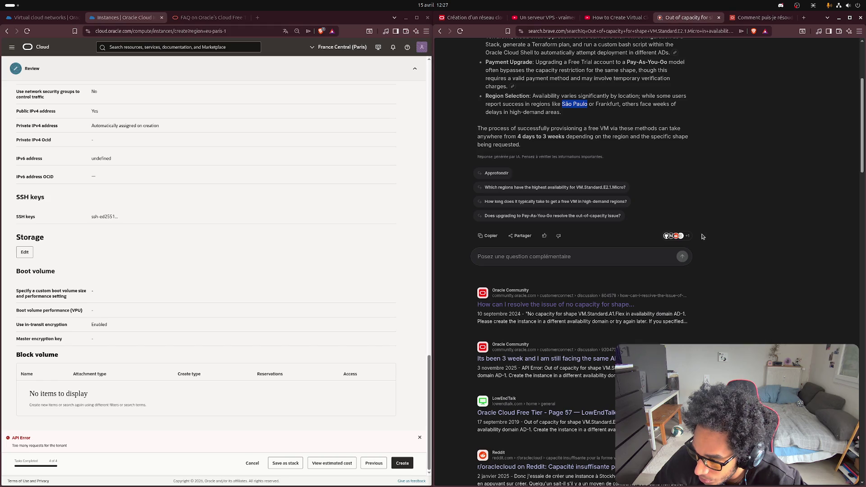
scroll(702, 236, "down", 2)
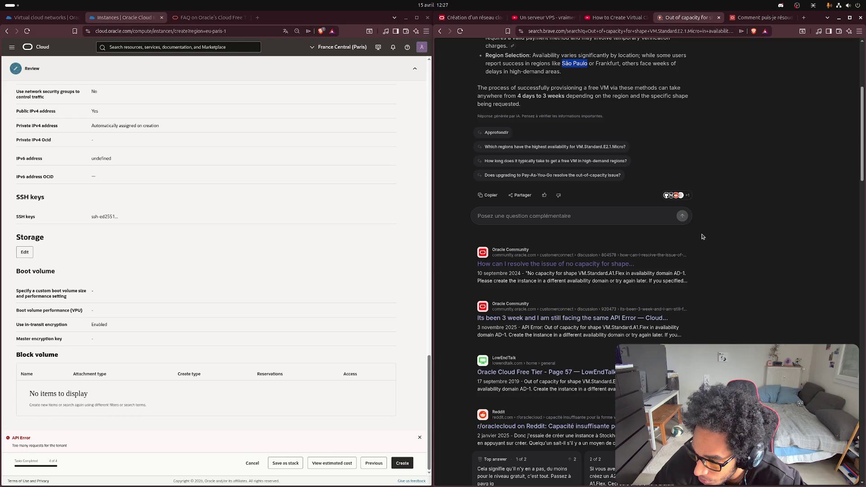
scroll(705, 238, "up", 9)
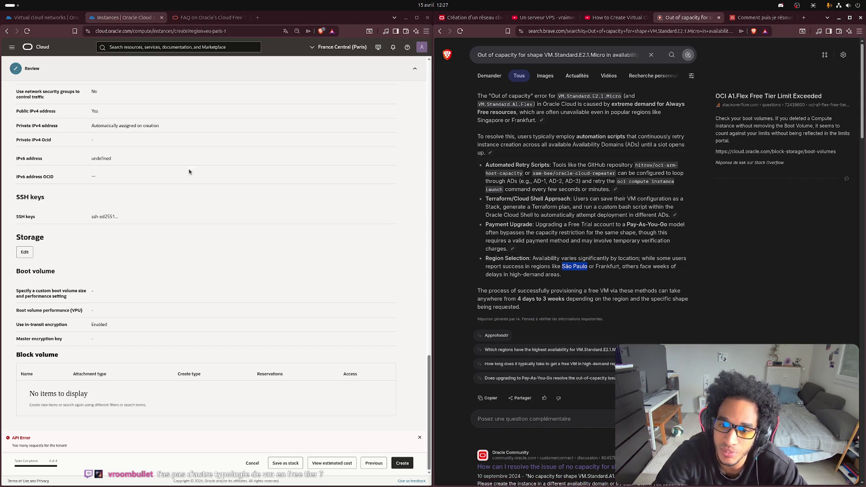
scroll(174, 181, "up", 8)
scroll(174, 180, "up", 10)
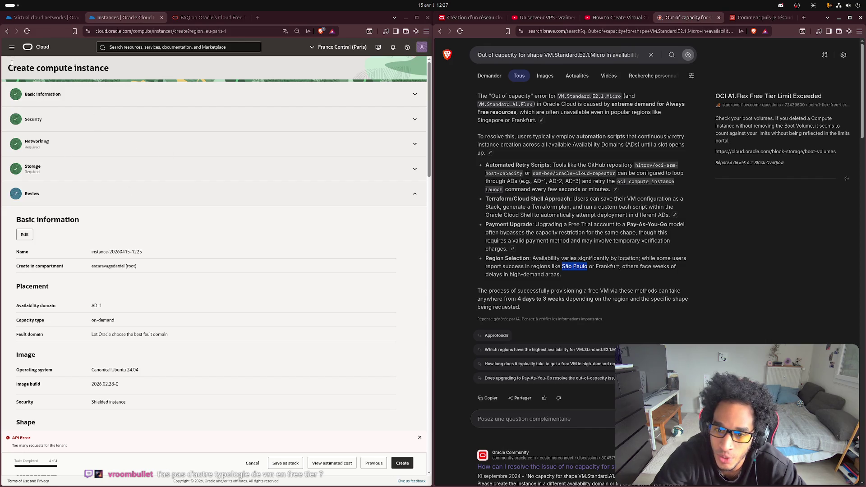
- Start a new VM instance form from the console home and collapse its advanced placement options
left_click(33, 47)
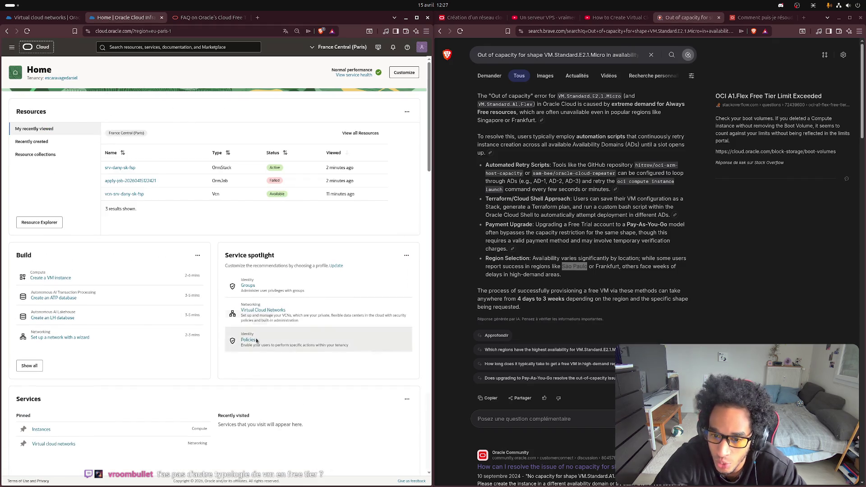
left_click(53, 284)
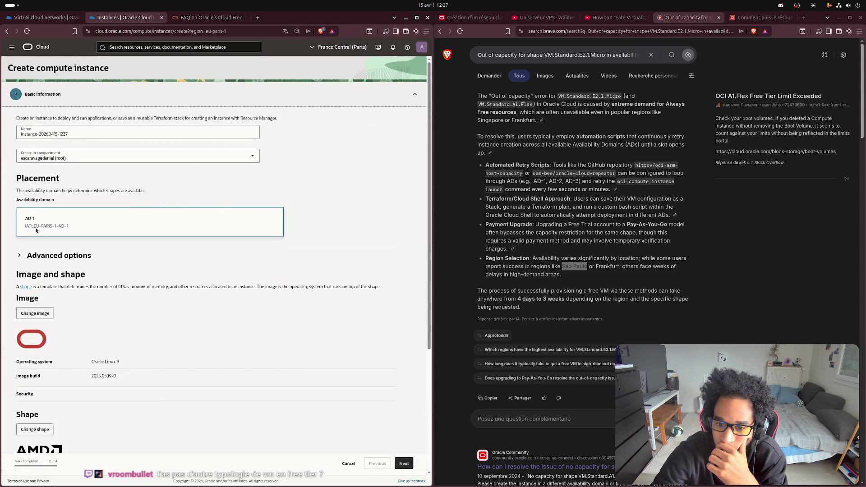
left_click(20, 256)
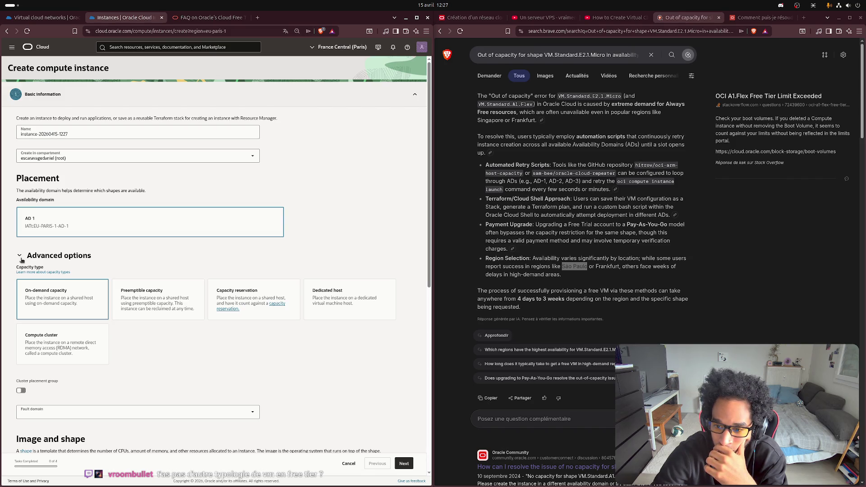
left_click(19, 258)
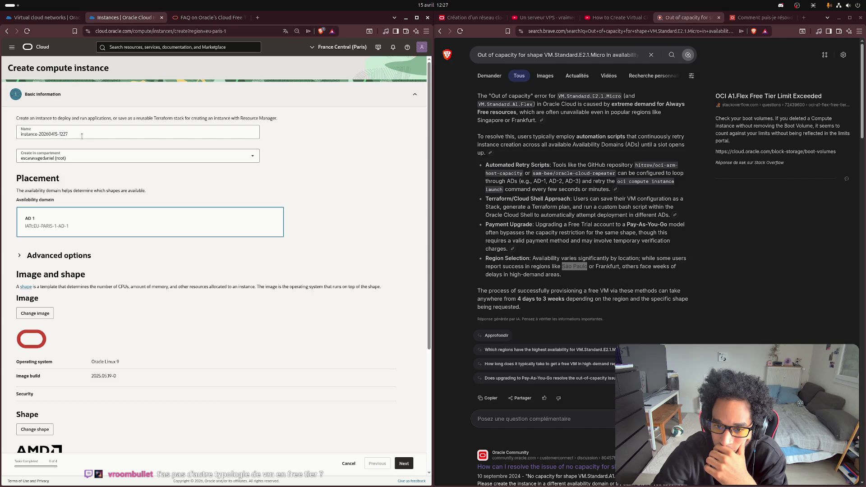
- Scroll the form, then bring up the YouTube Oracle Cloud VPS tutorial at its Free Tier part
scroll(139, 342, "down", 3)
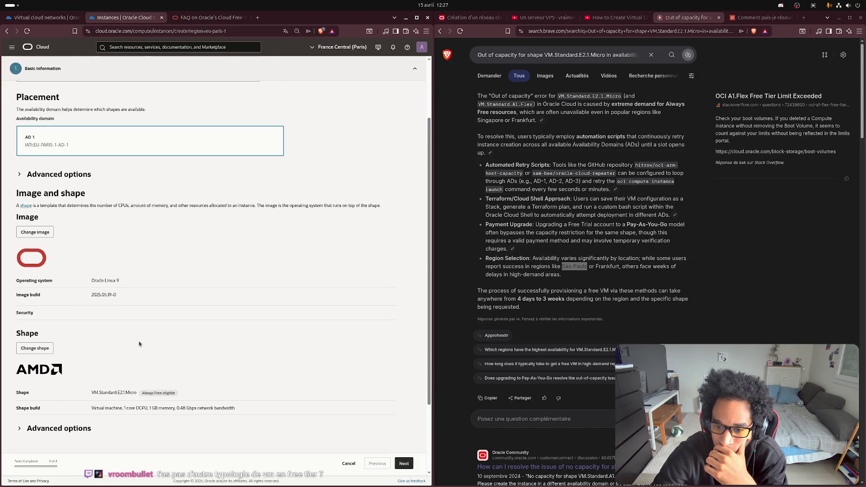
scroll(139, 344, "down", 3)
scroll(142, 339, "up", 6)
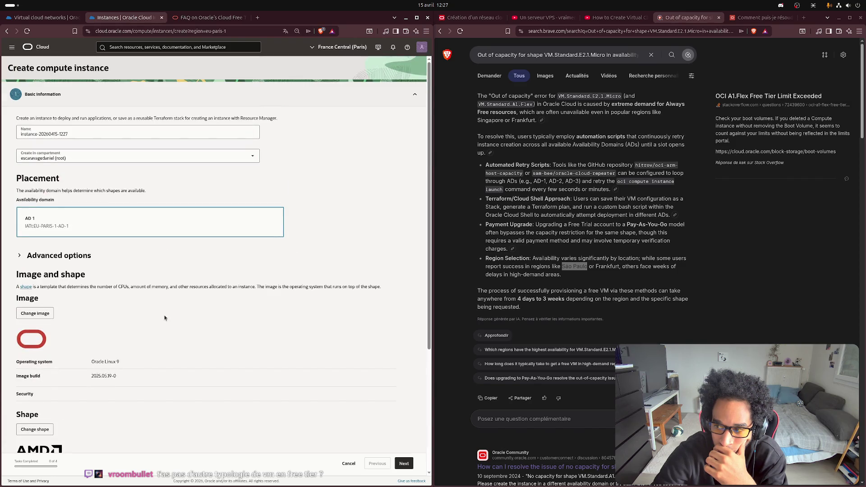
left_click(541, 17)
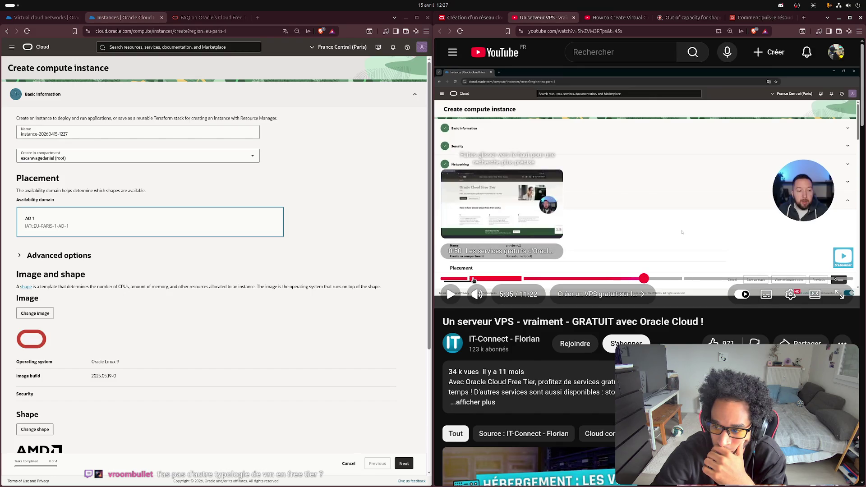
left_click(472, 279)
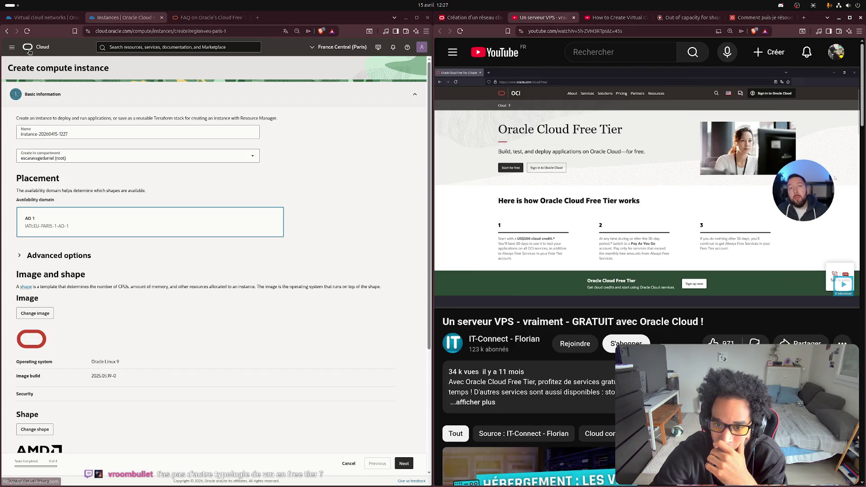
- Go through the navigation menu to the Compute Overview page showing 0 instances
left_click(36, 47)
left_click(13, 47)
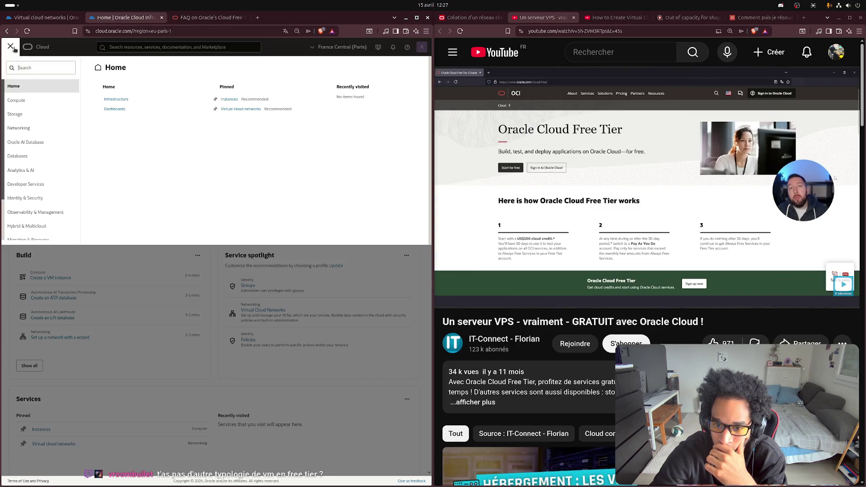
left_click(29, 104)
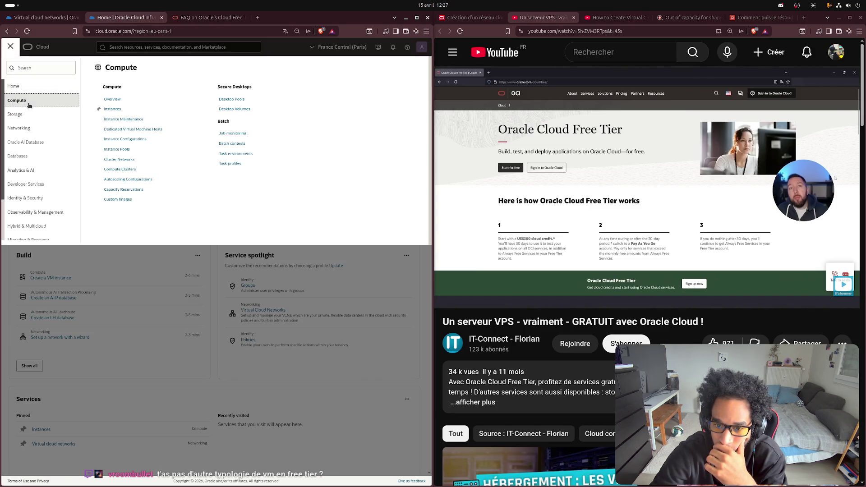
left_click(119, 87)
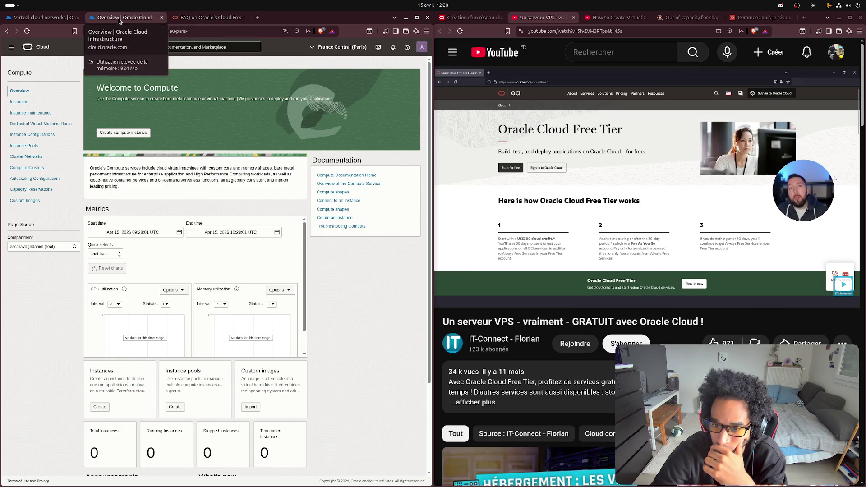
- Begin a new compute instance and open Change shape to browse all eight shapes
left_click(123, 134)
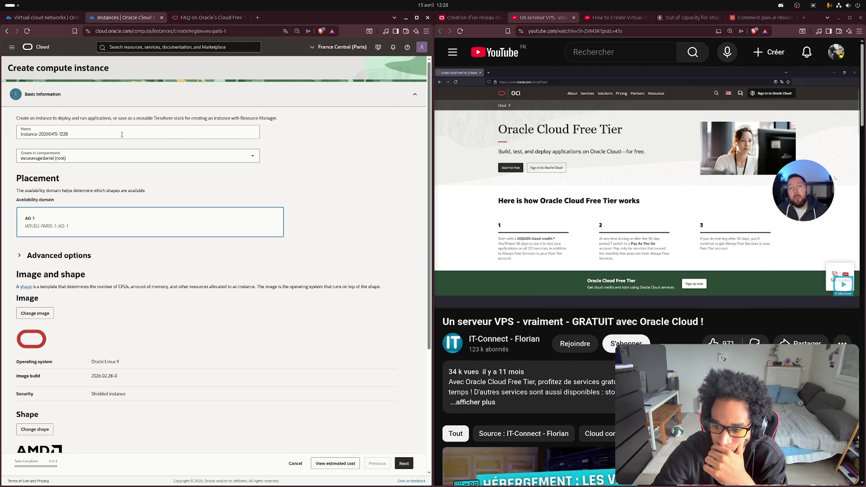
scroll(201, 287, "down", 4)
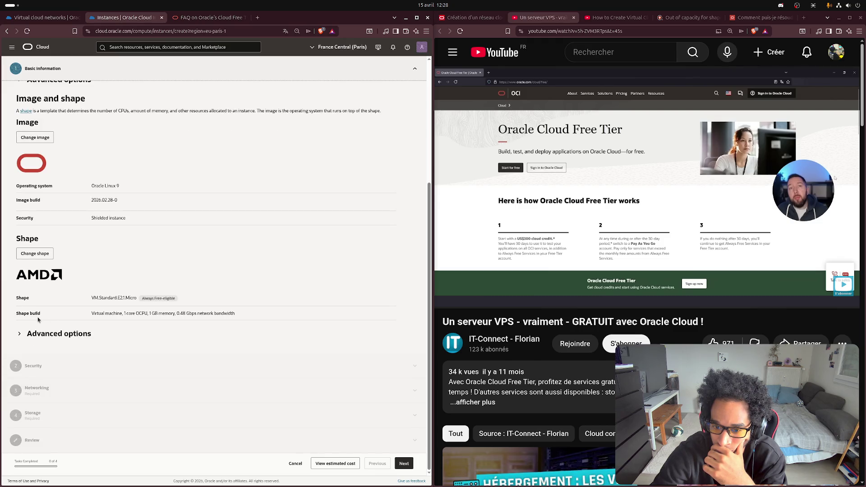
left_click(37, 254)
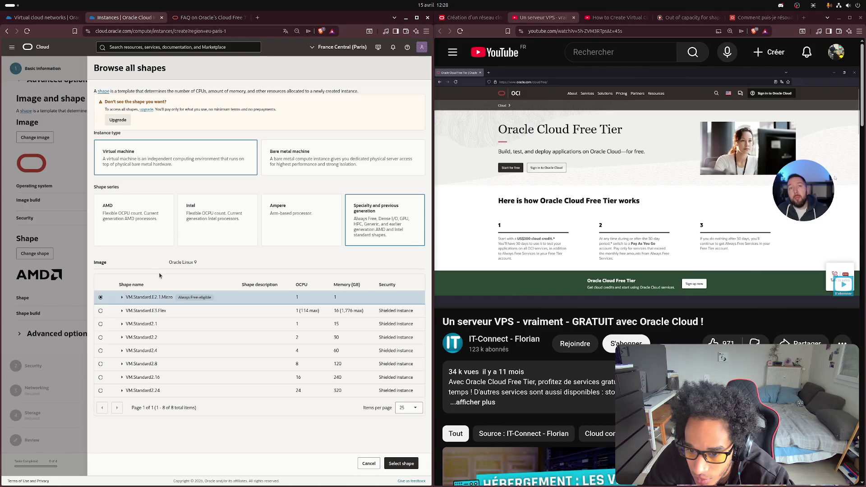
- Compare the AMD, Intel, Ampere and specialty/previous-generation shape series
left_click(133, 216)
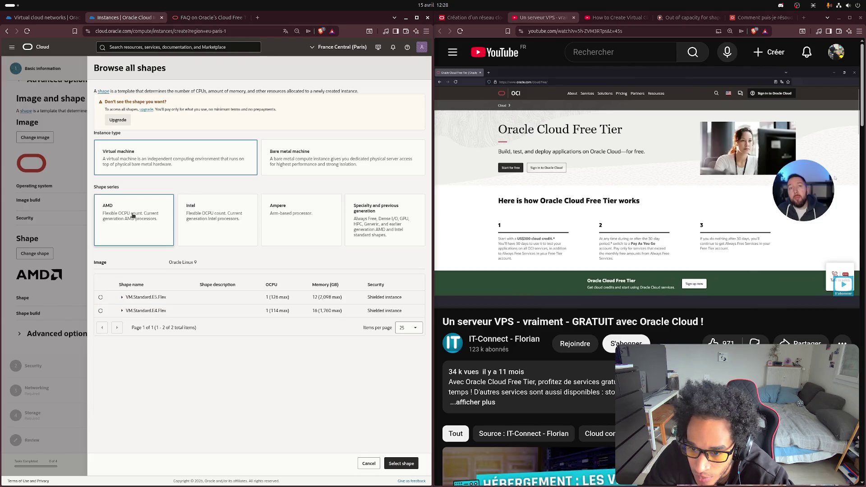
left_click(197, 214)
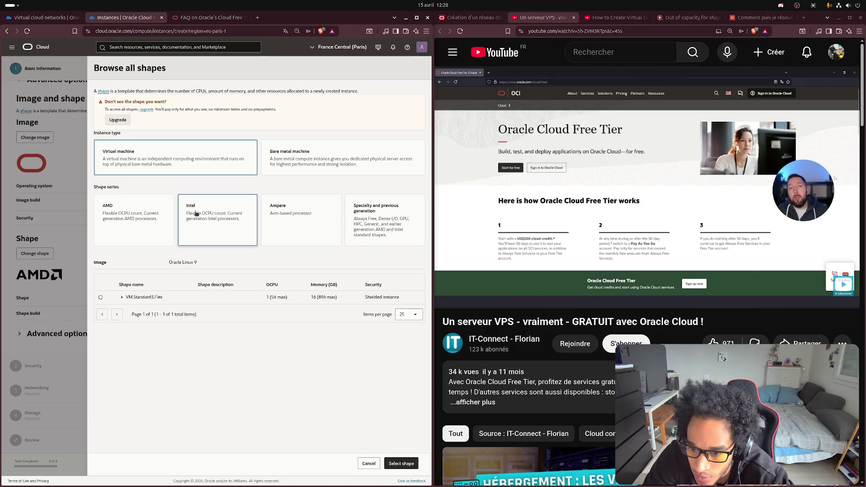
left_click(279, 214)
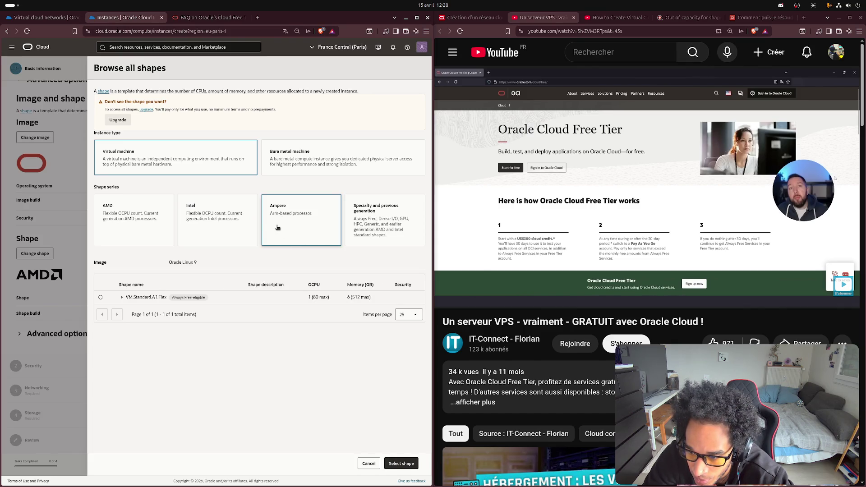
left_click(395, 226)
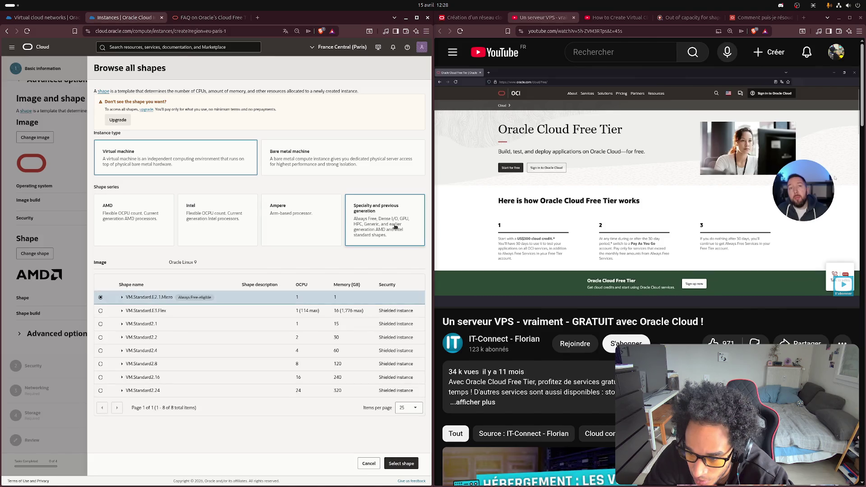
left_click(277, 223)
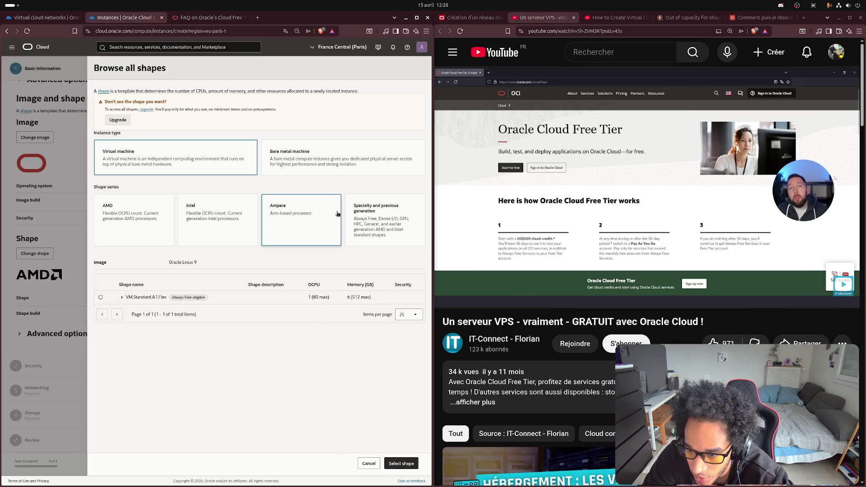
left_click(360, 221)
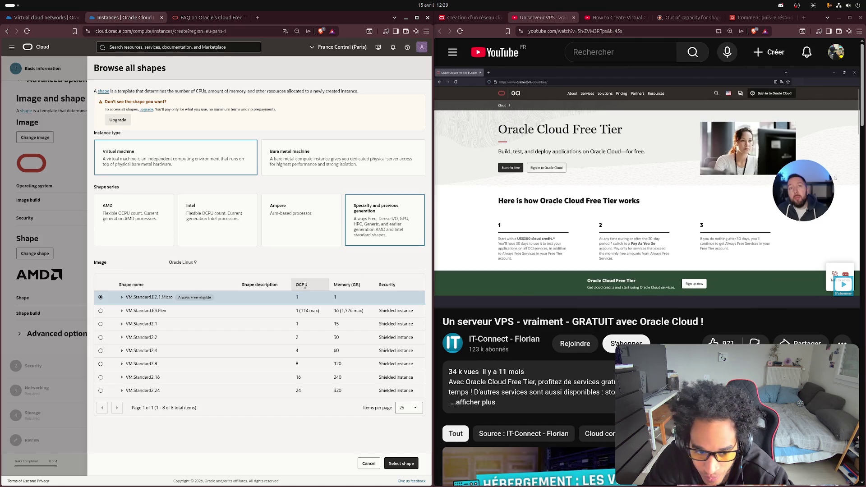
left_click(290, 227)
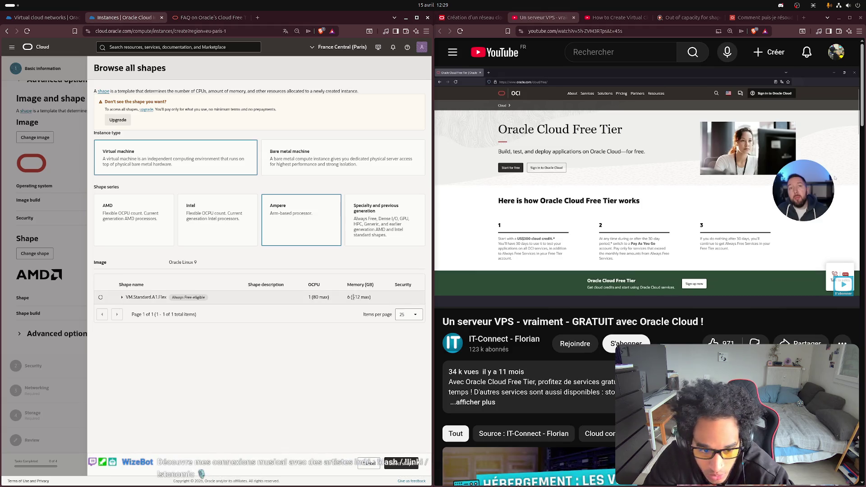
left_click(363, 228)
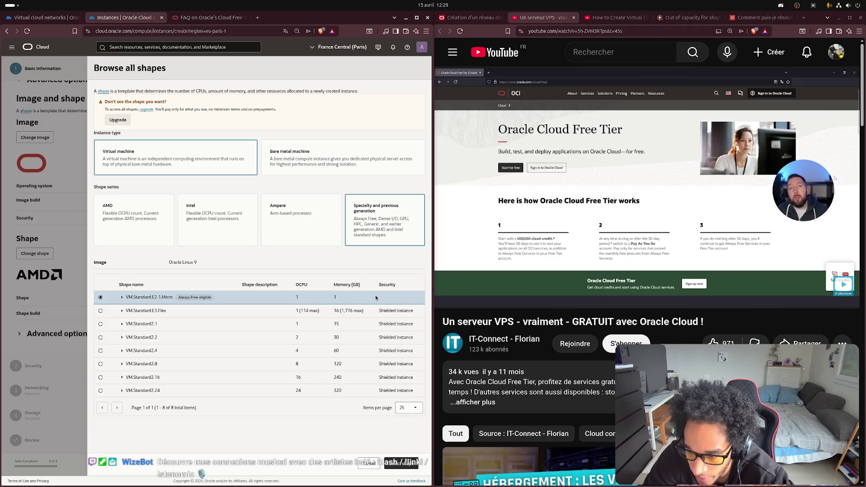
- Settle on Ampere and select VM.Standard.A1.Flex with 1 OCPU and 6 GB memory
left_click(305, 222)
left_click(360, 228)
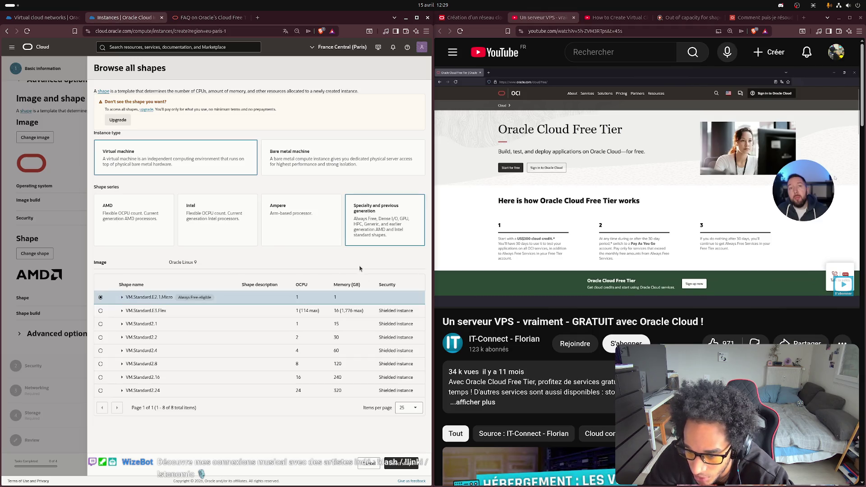
left_click(311, 226)
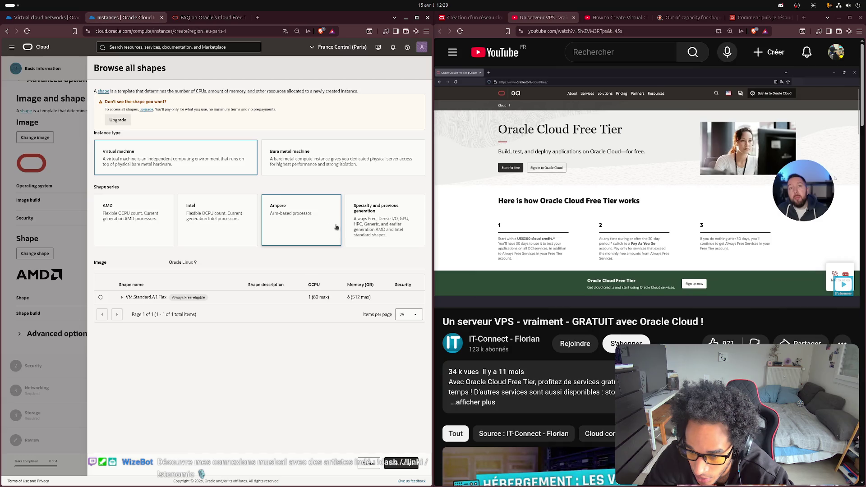
left_click(357, 225)
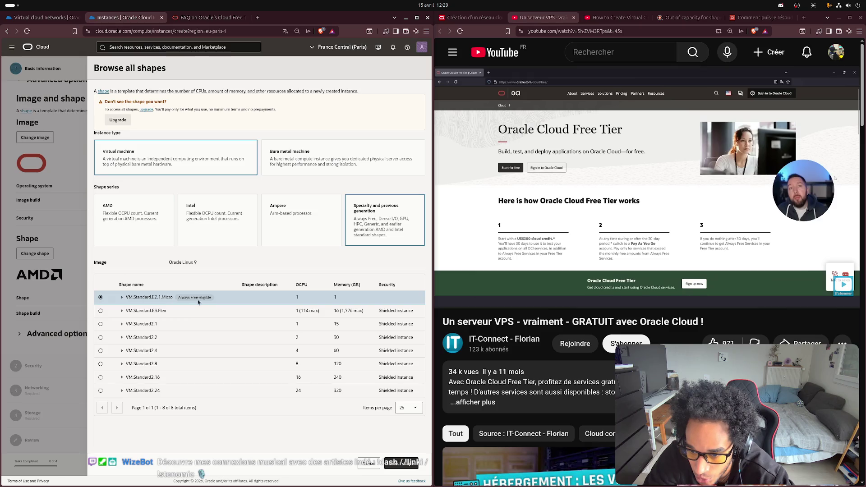
left_click(264, 230)
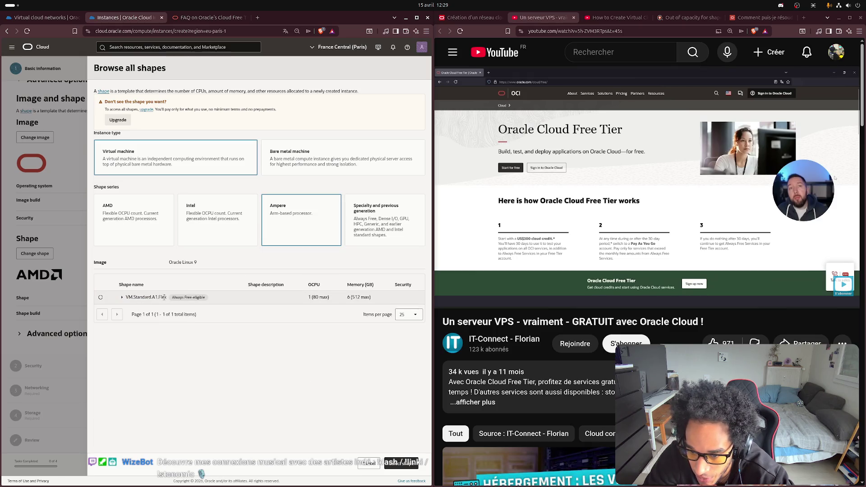
left_click(374, 236)
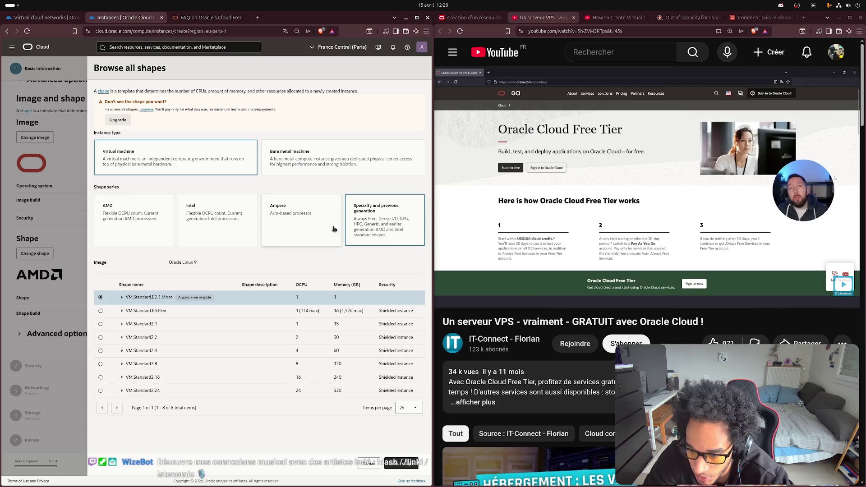
left_click(299, 222)
left_click(100, 297)
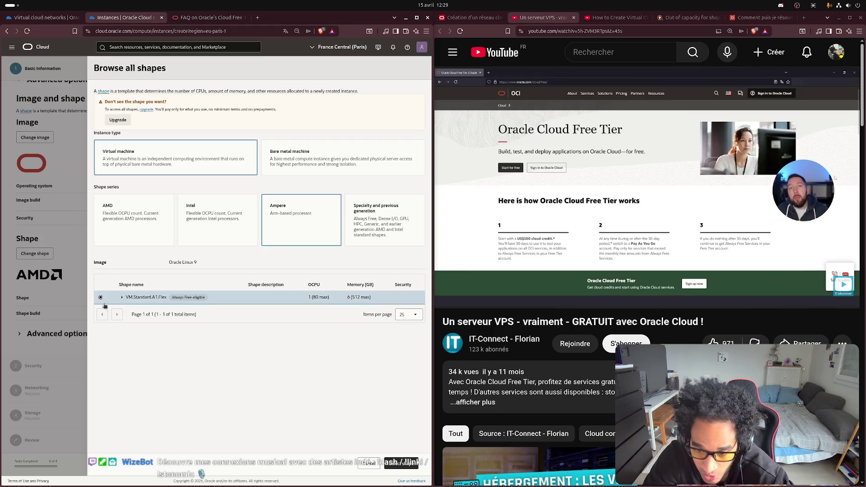
left_click(401, 464)
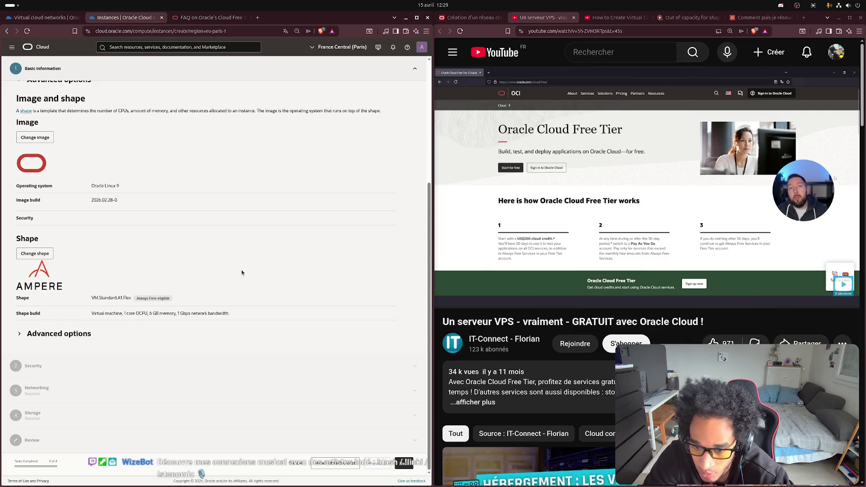
- Change the instance image to Canonical Ubuntu 24.04
left_click(30, 134)
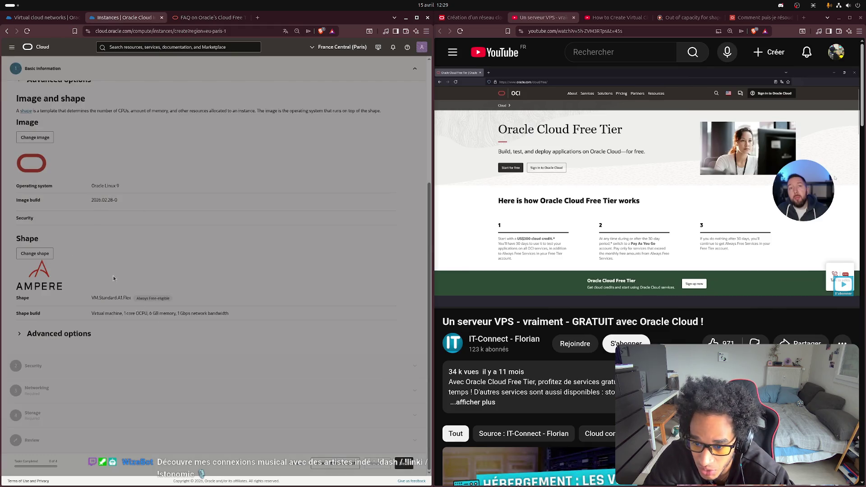
left_click(209, 116)
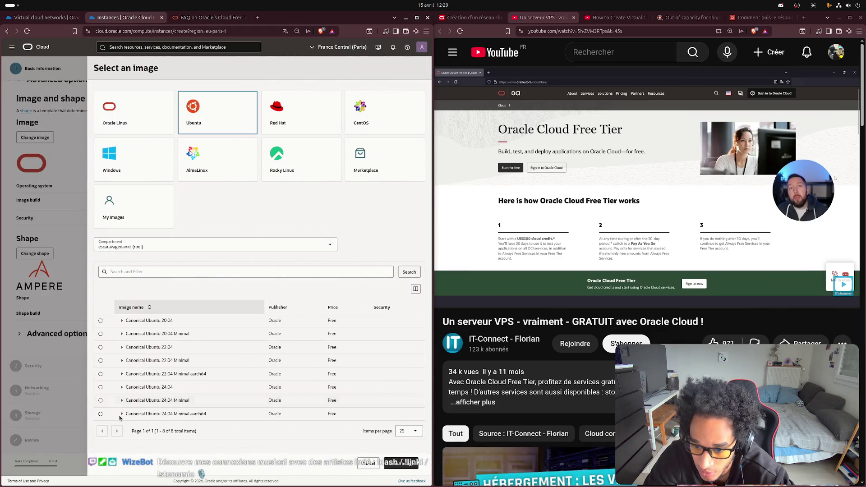
left_click(101, 386)
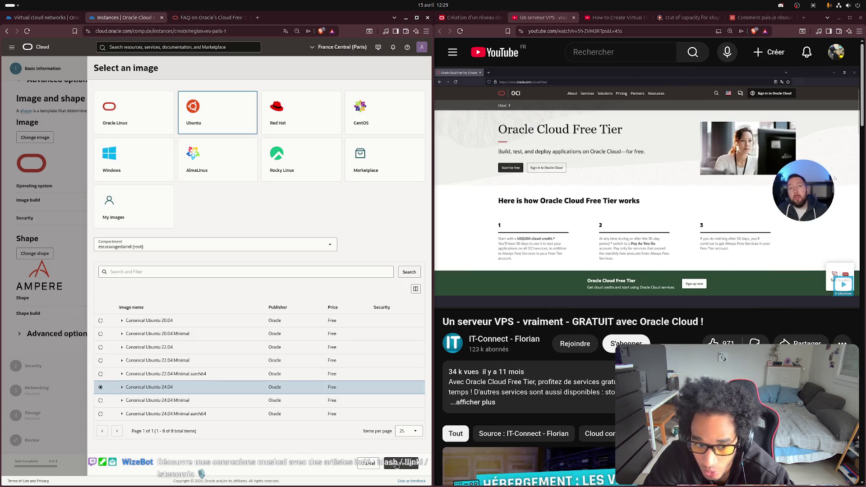
left_click(396, 465)
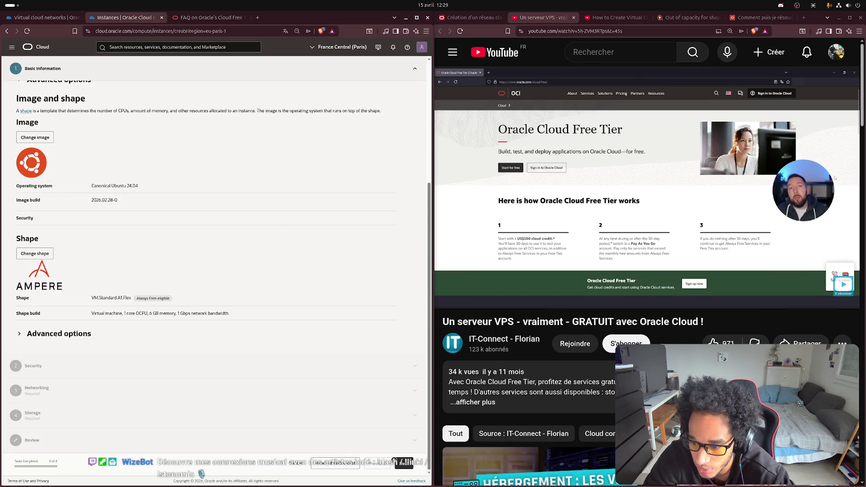
left_click(404, 463)
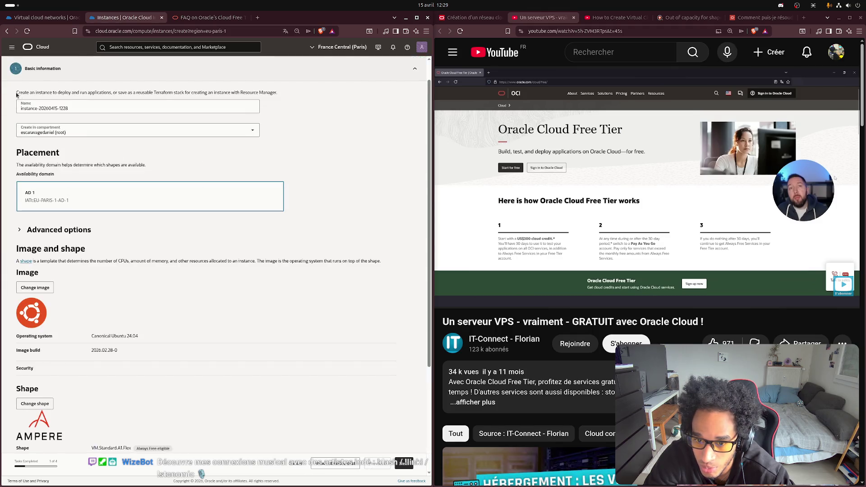
- Rename the instance srv-dany-sk-fsp by dropping the 'vcn-' prefix, then advance to Security
triple_click(97, 111)
type("vcn-srv-dany-sk-fsp")
left_click(28, 108)
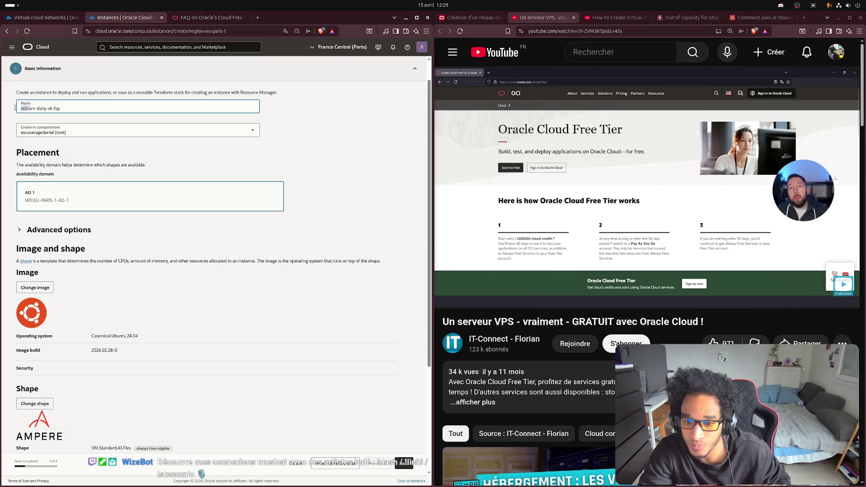
key("BackSpace")
key("BackSpace")
key("BackSpace")
scroll(307, 249, "down", 5)
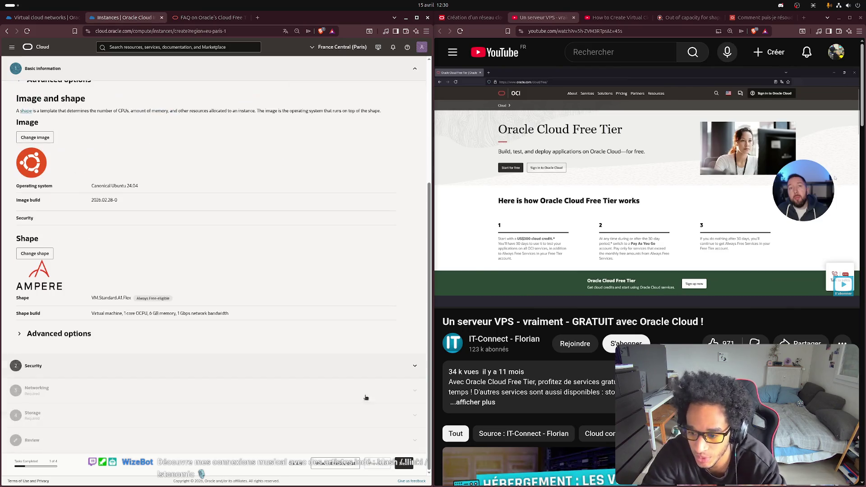
left_click(404, 463)
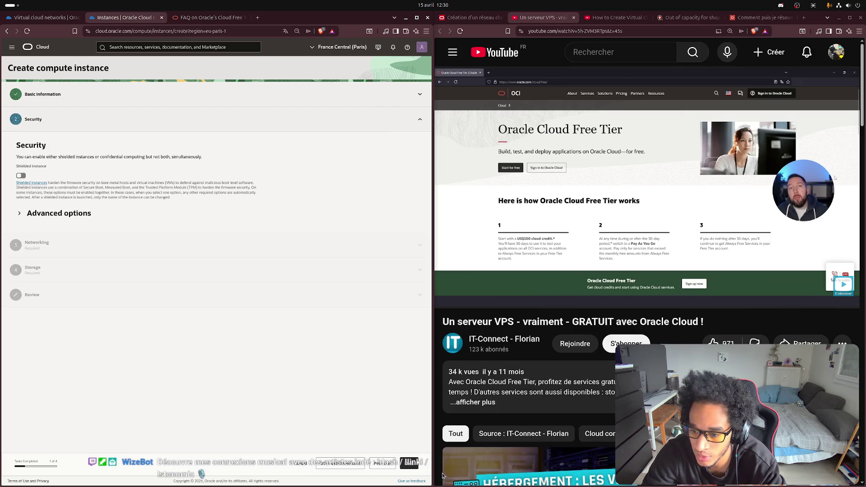
- Name the primary VNIC vnic-srv-dany-sk-fsp by pasting the server name and rewriting its prefix
left_click(409, 463)
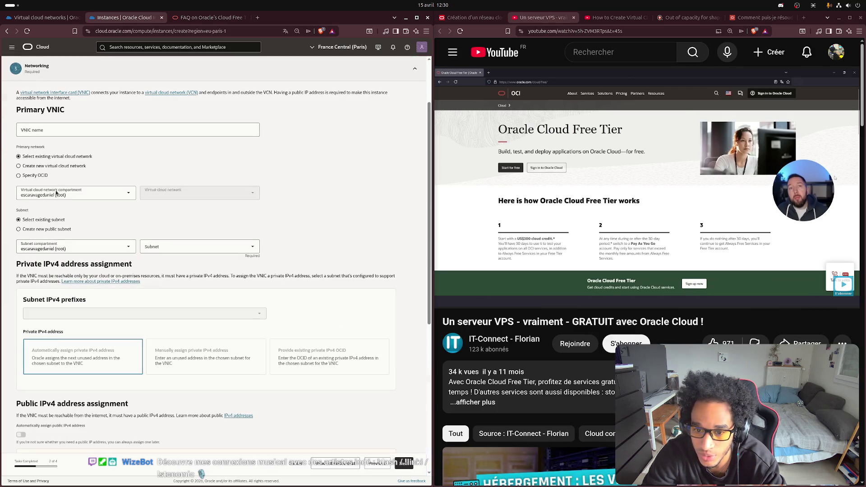
left_click(54, 134)
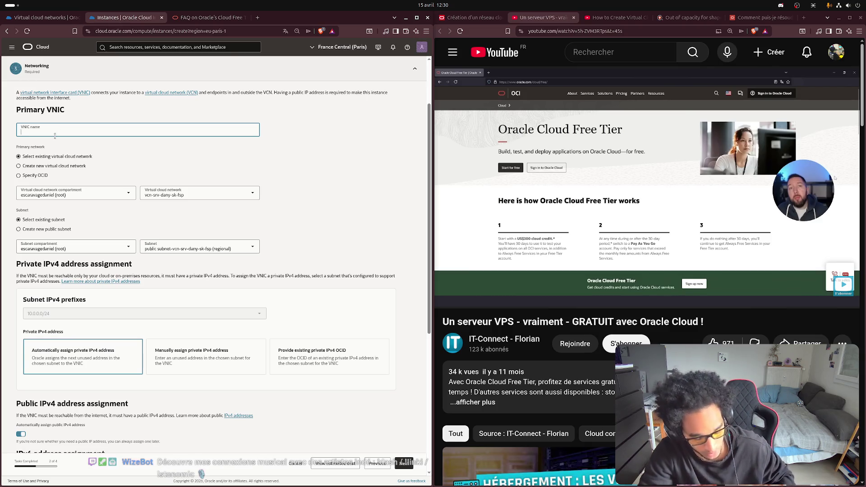
type("vcn-srv-dany-sk-fsp")
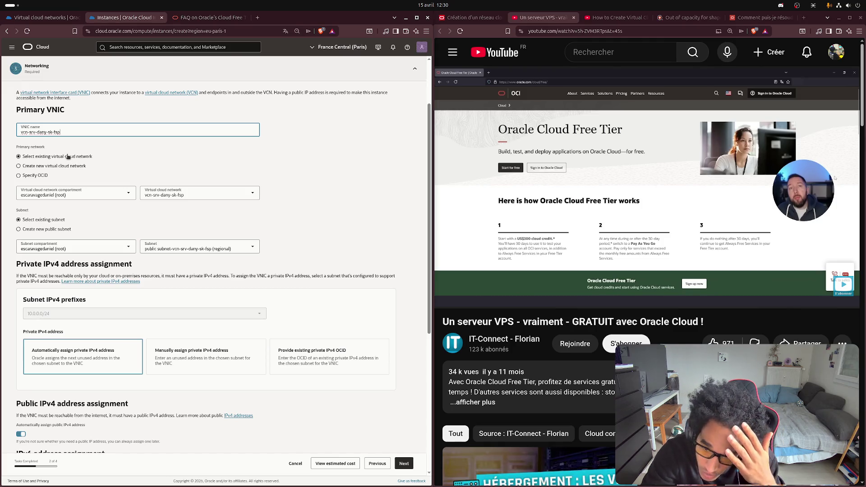
left_click_drag(28, 134, 18, 136)
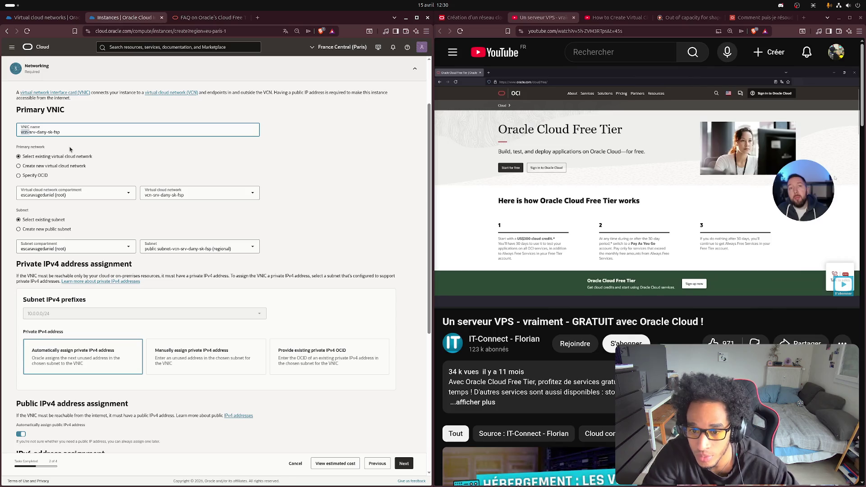
type("v")
key("Delete")
type("nic-")
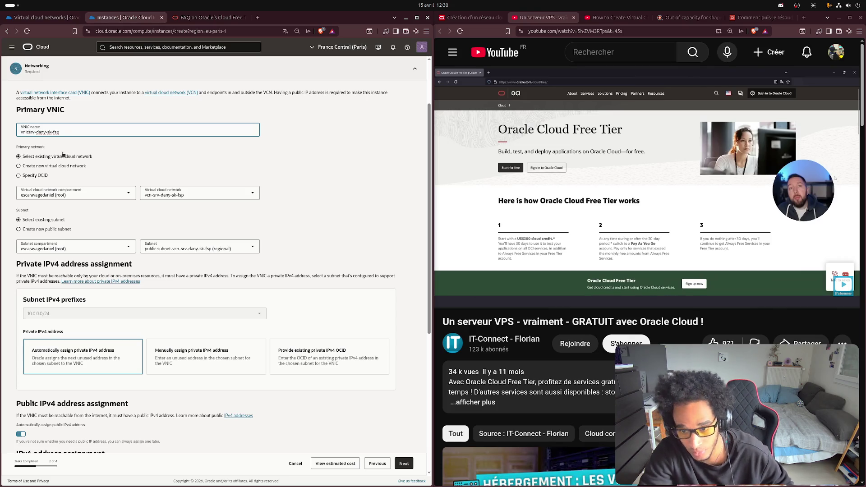
left_click(292, 178)
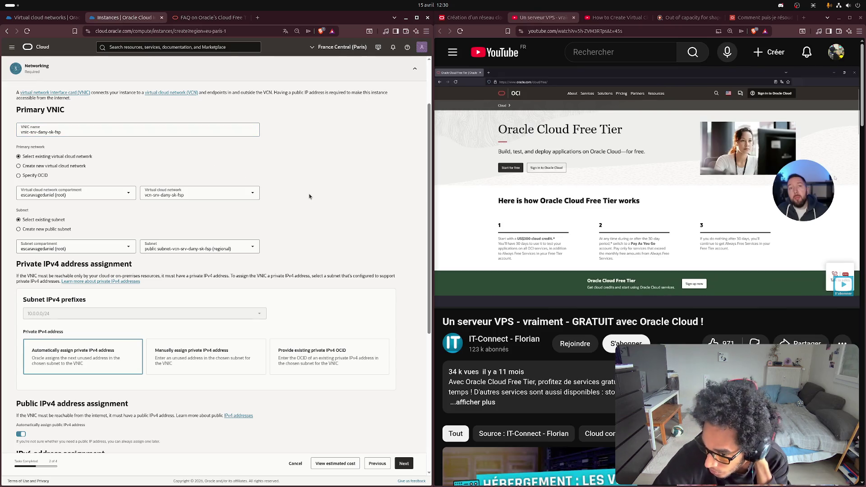
- Upload fspapp.pub as the SSH public key and continue to Storage
scroll(300, 205, "down", 5)
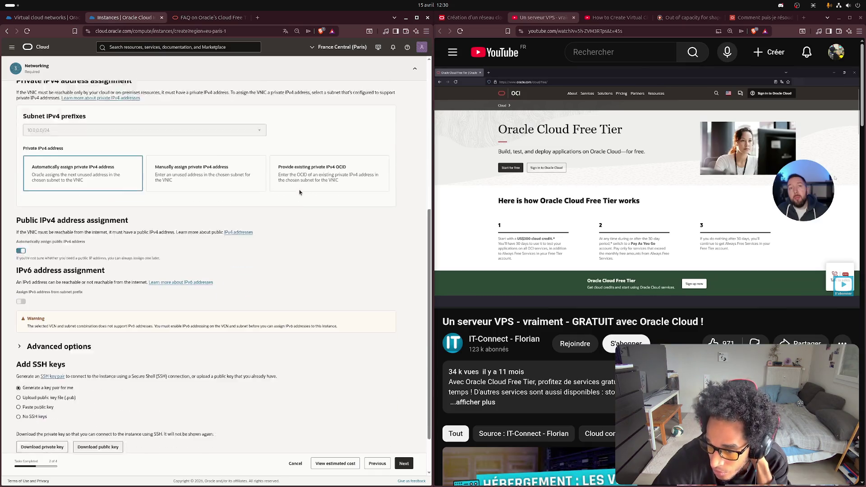
left_click(18, 378)
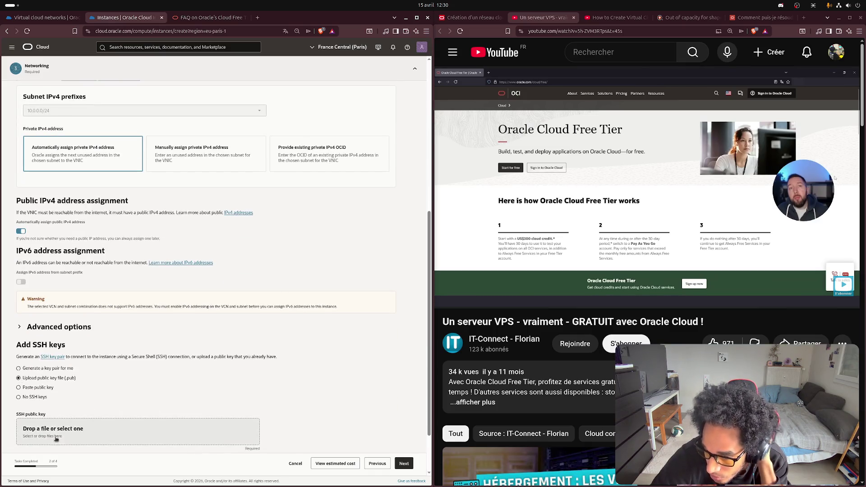
left_click(65, 429)
left_click(135, 163)
left_click(348, 136)
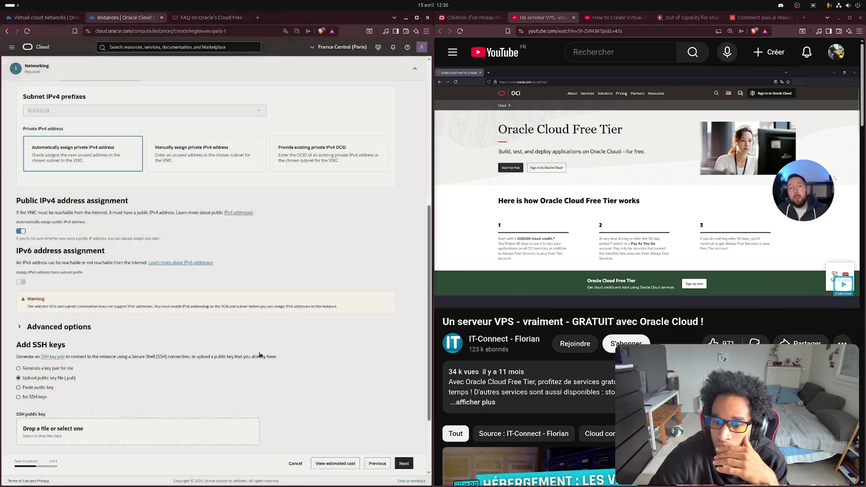
scroll(306, 378, "down", 2)
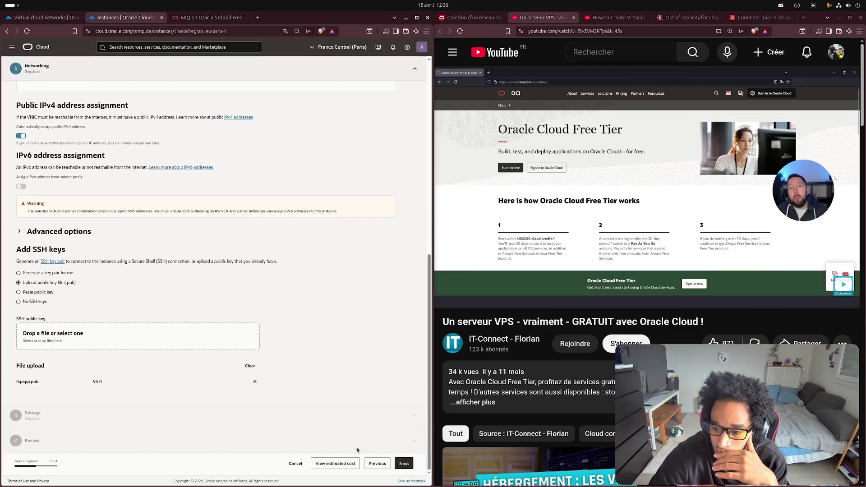
left_click(403, 465)
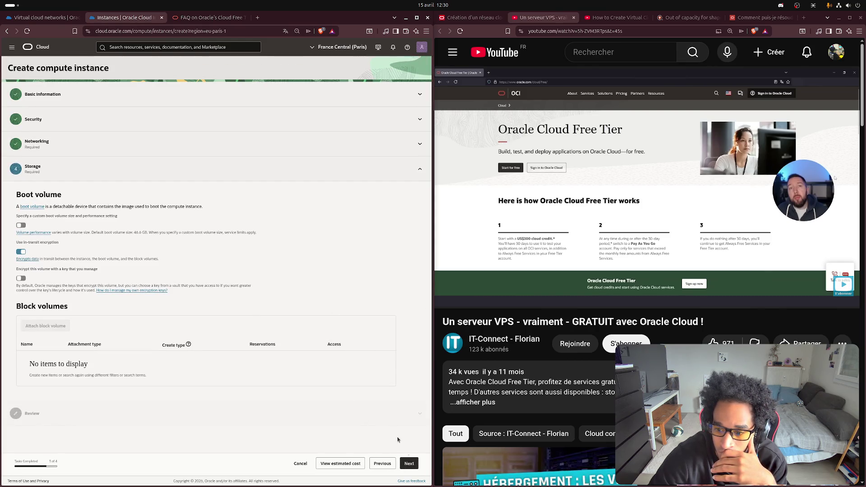
- Create the A1.Flex instance from Review, which fails out of capacity in AD-1; maximize Brave's answer
left_click(409, 463)
scroll(325, 293, "down", 4)
scroll(318, 289, "down", 10)
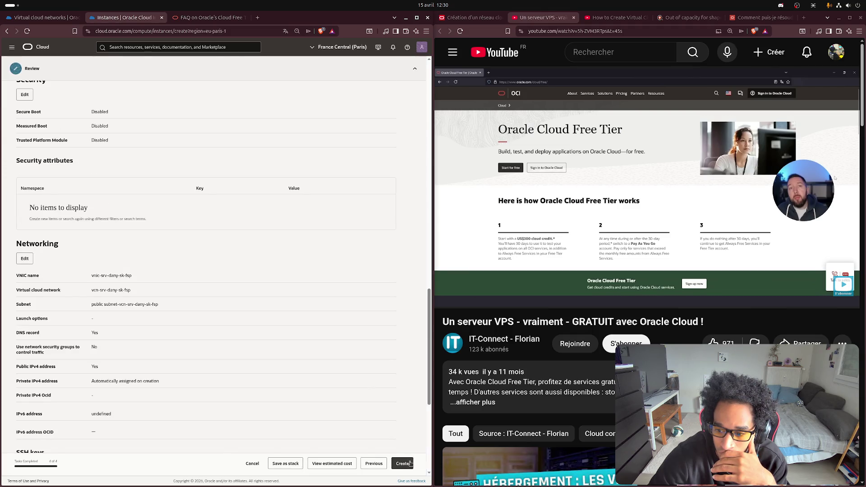
left_click(410, 463)
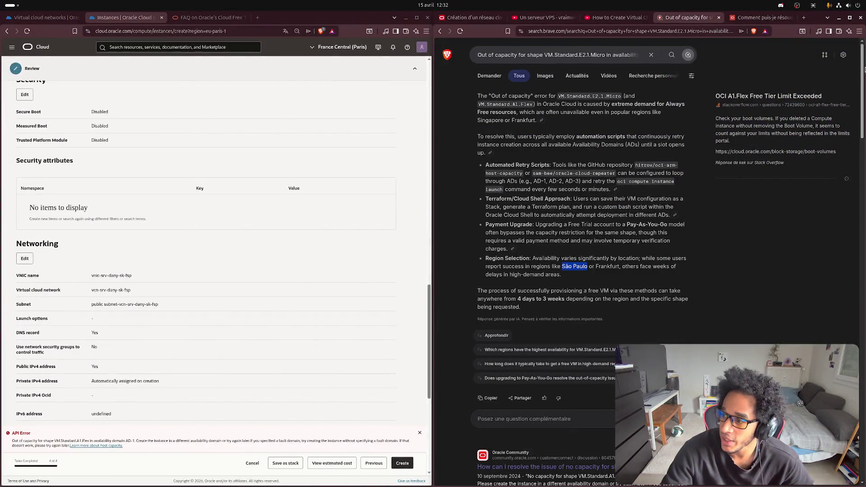
left_click(850, 18)
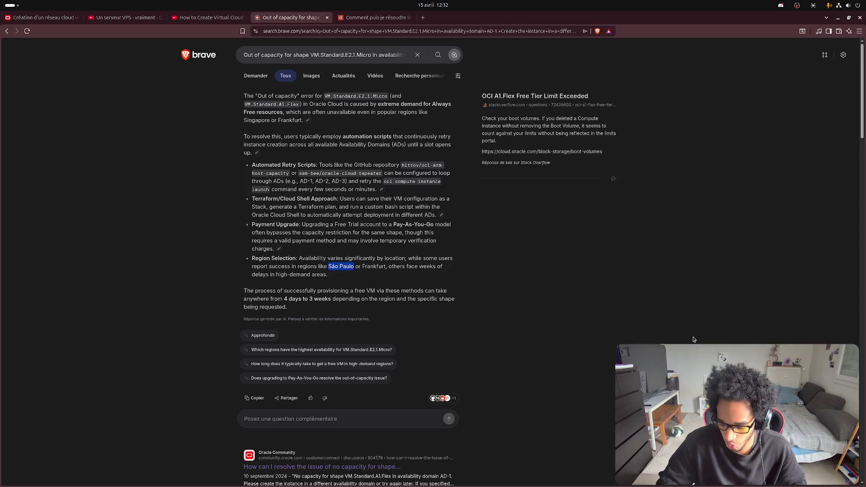
- Zoom in to read Brave's out-of-capacity answer, then show the Free Tier FAQ beside it
key("ctrl+plus")
key("ctrl+plus")
key("ctrl+plus")
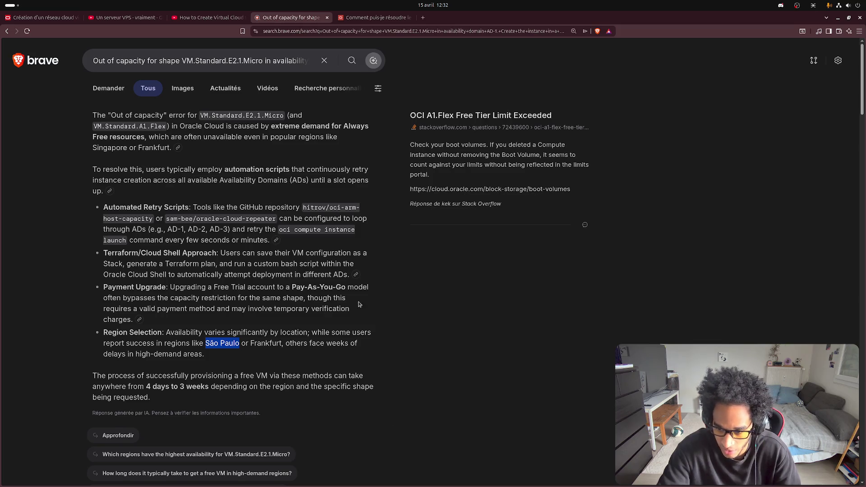
left_click(375, 307)
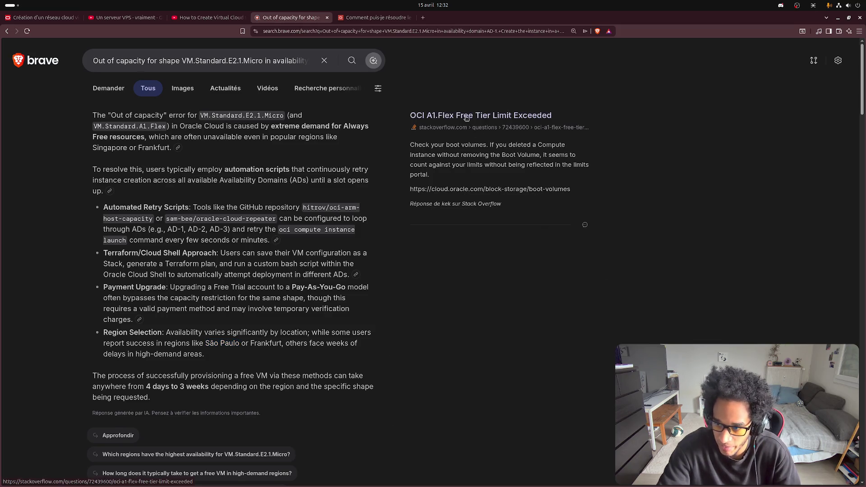
mouse_move(403, 116)
left_mouse_down()
mouse_move(491, 116)
mouse_move(451, 117)
left_mouse_up()
left_click(734, 231)
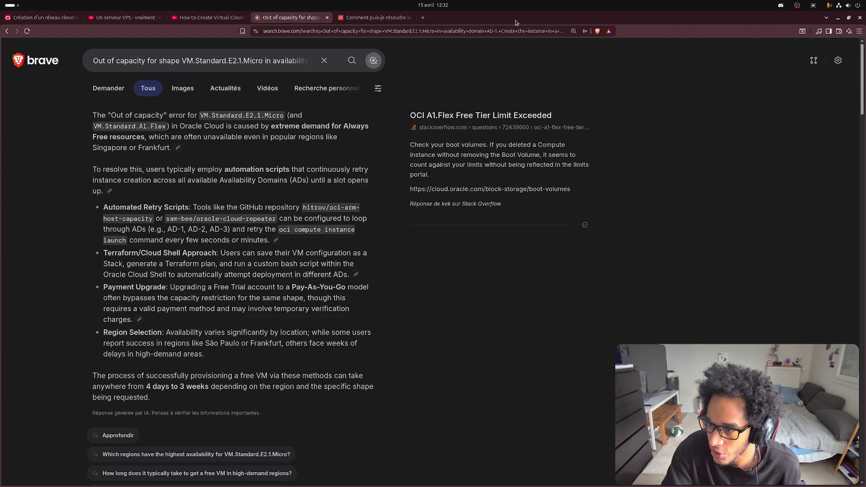
key("super+Right")
left_click(211, 21)
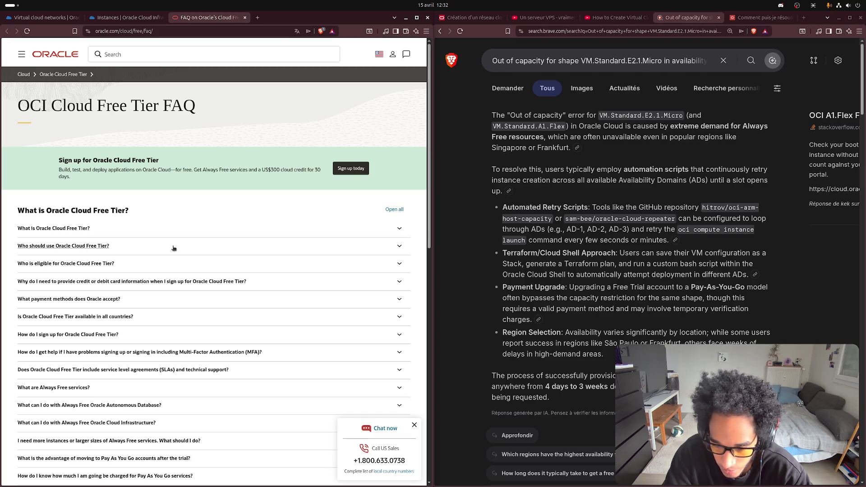
- Expand the FAQ's 'out of host capacity' answer and select its paragraph, then view the A1.Flex community question
scroll(174, 248, "down", 10)
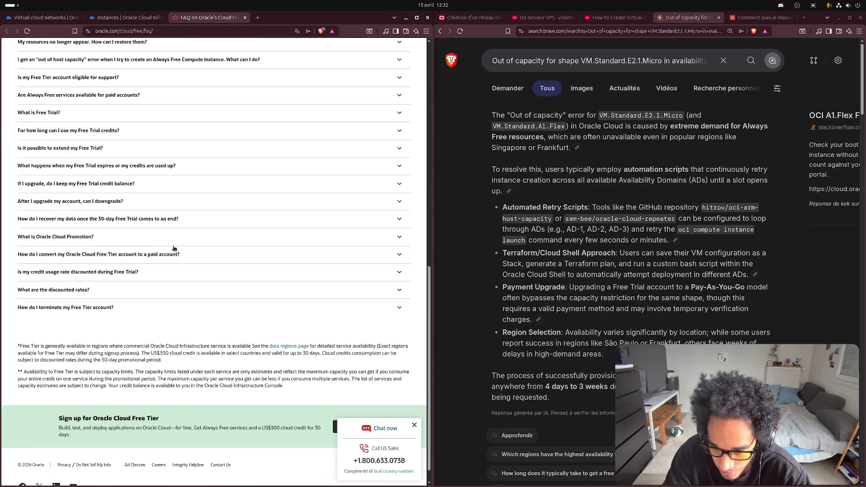
scroll(174, 248, "up", 8)
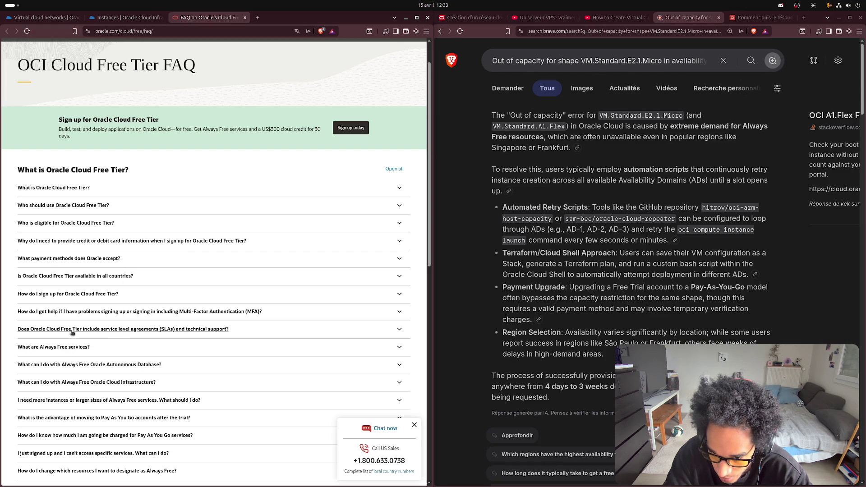
scroll(72, 311, "down", 3)
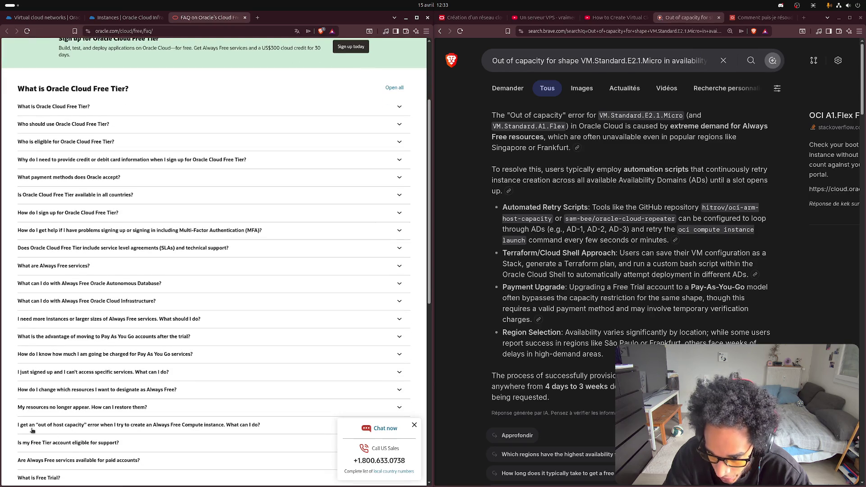
left_click(187, 426)
scroll(187, 426, "down", 1)
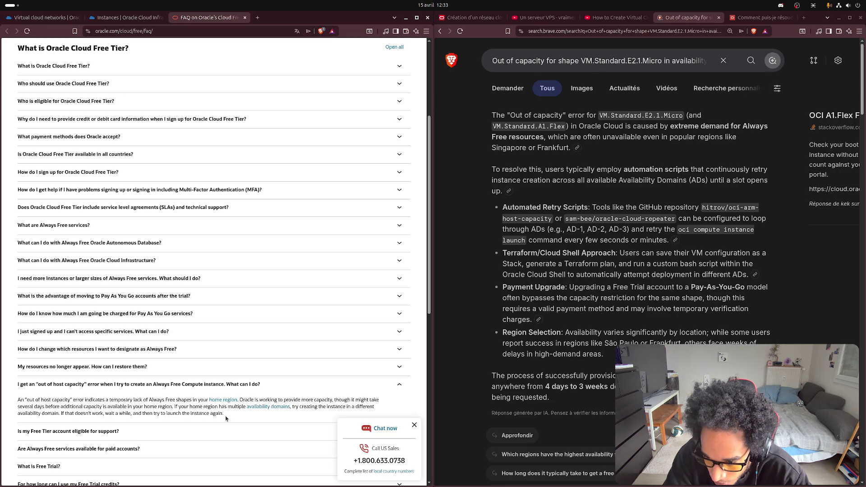
left_click_drag(228, 416, 27, 419)
key("ctrl+c")
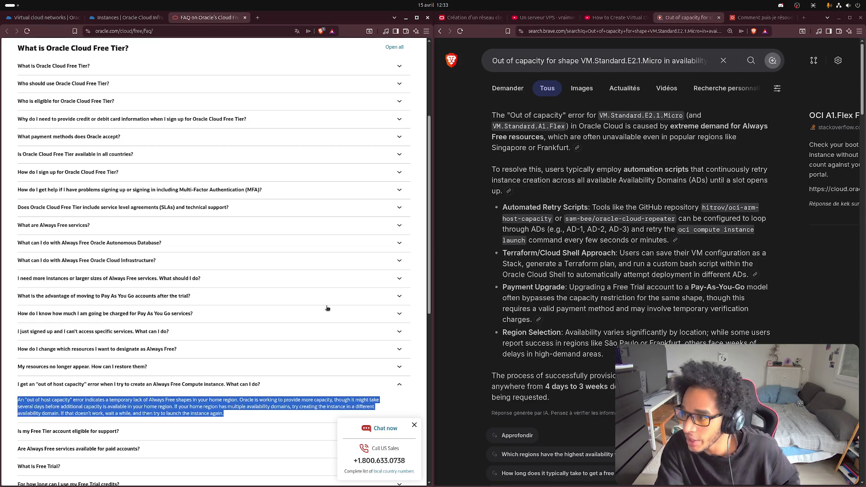
left_click(765, 19)
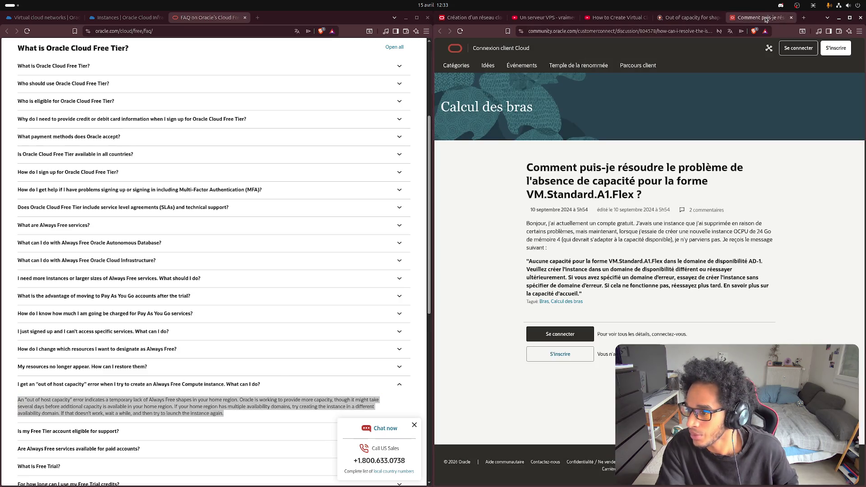
- Replace the community tab with a 'translate' search and translate the copied FAQ answer into French
key("ctrl+w")
key("ctrl+t")
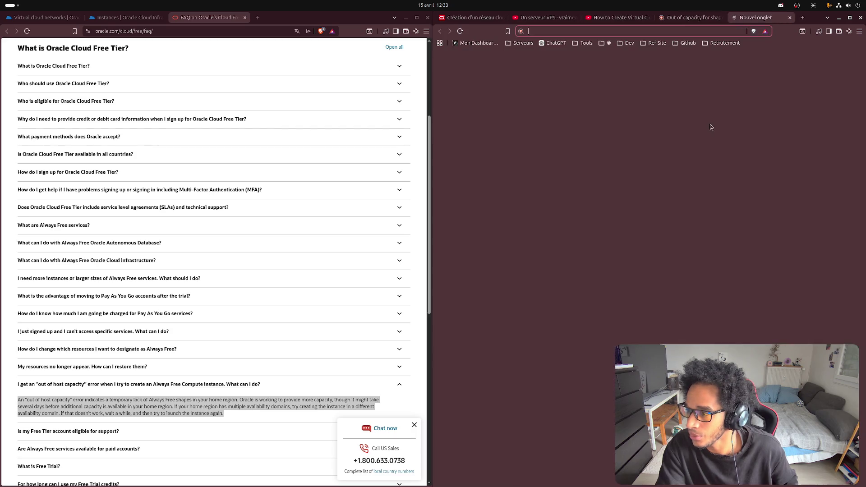
type("translate")
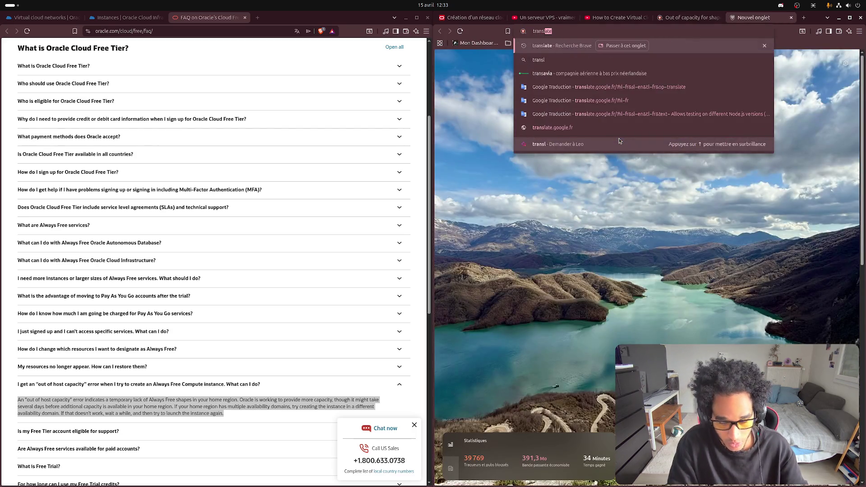
key("Return")
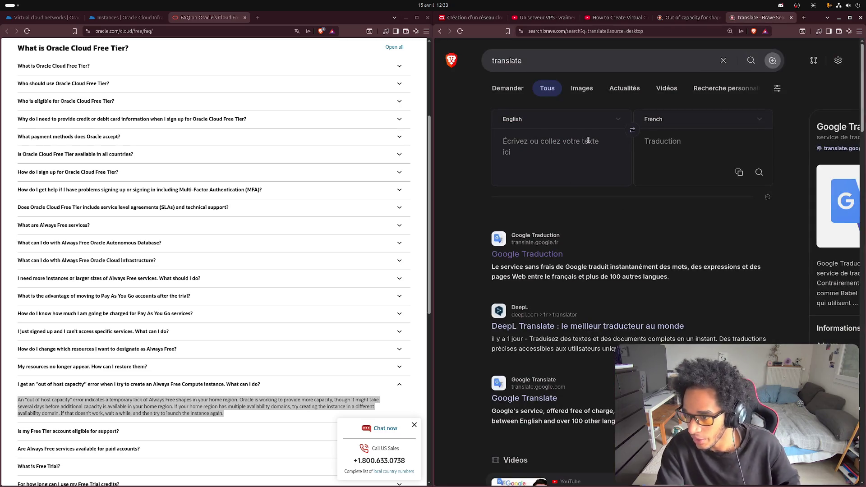
key("ctrl+v")
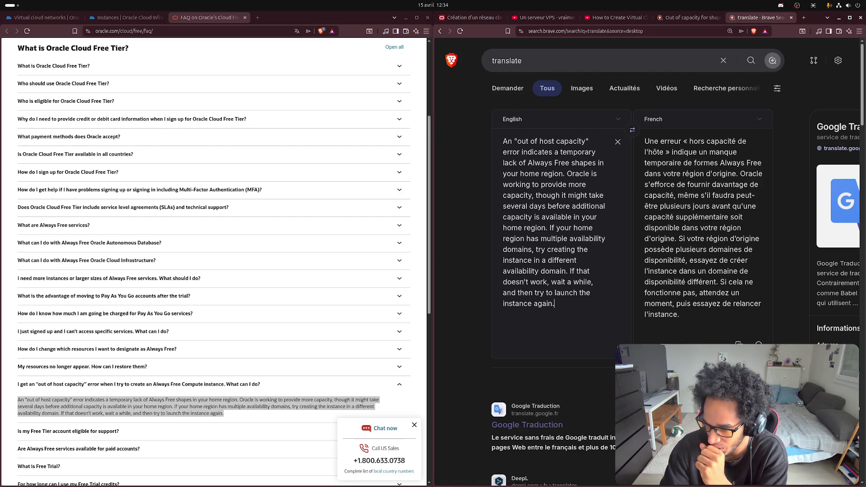
left_click(255, 421)
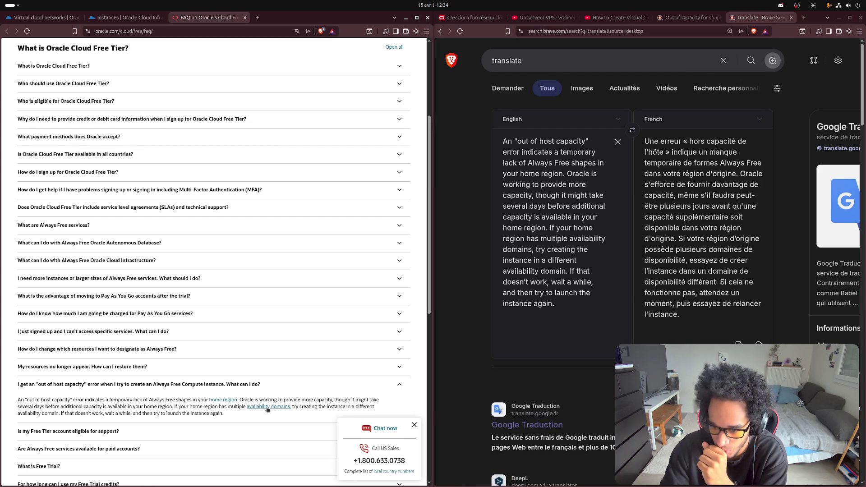
left_click(225, 402)
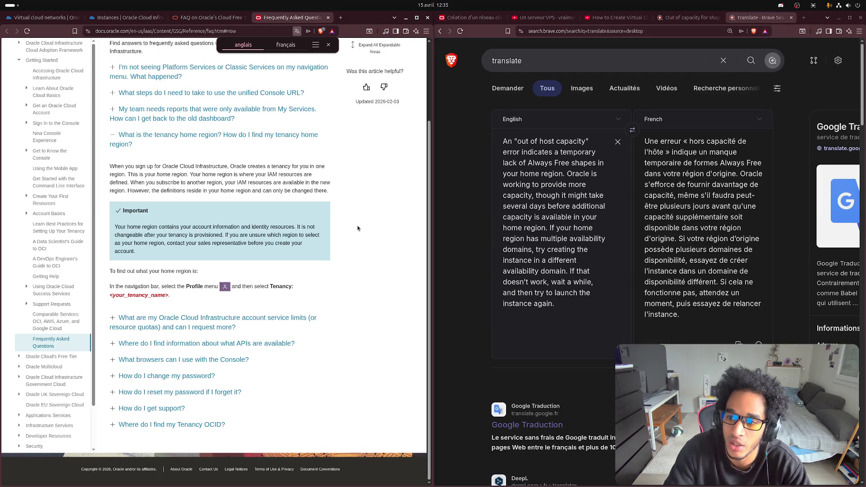
- Dismiss the translation prompt, scroll the home-region FAQ to the top, and return to the instance review
left_click(329, 44)
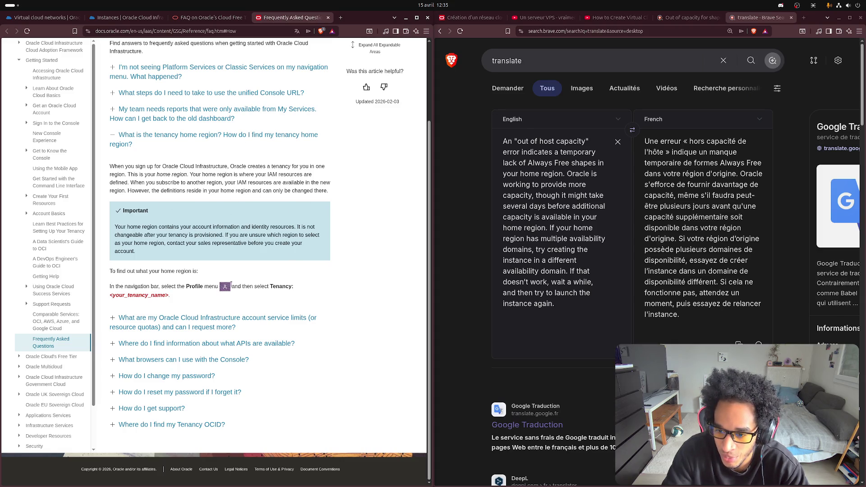
scroll(340, 204, "up", 3)
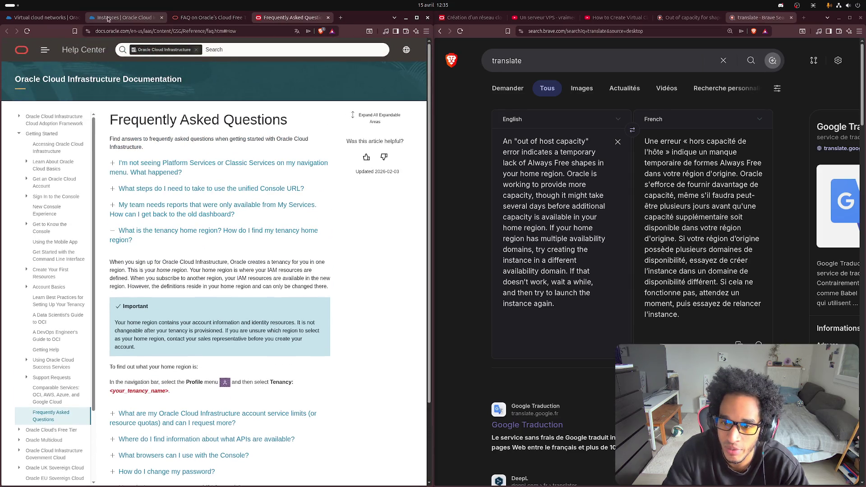
left_click(124, 17)
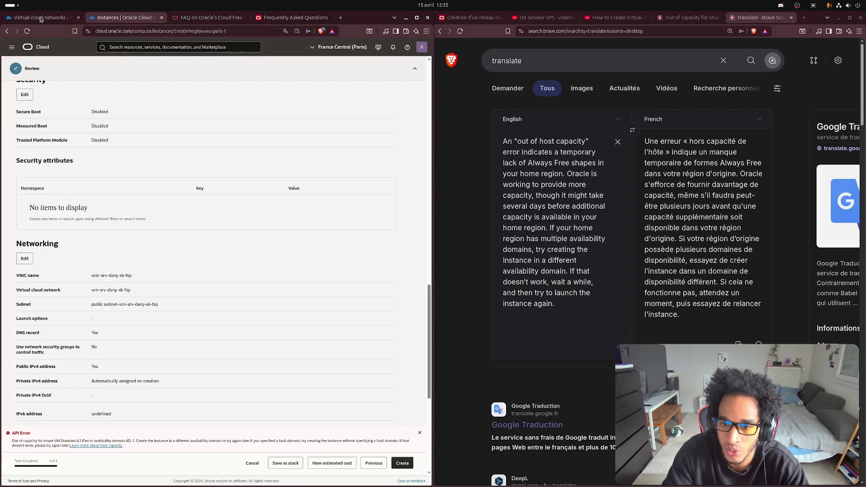
- Check the Default identity domain's home region, France Central (Paris), keeping the page in English
left_click(42, 18)
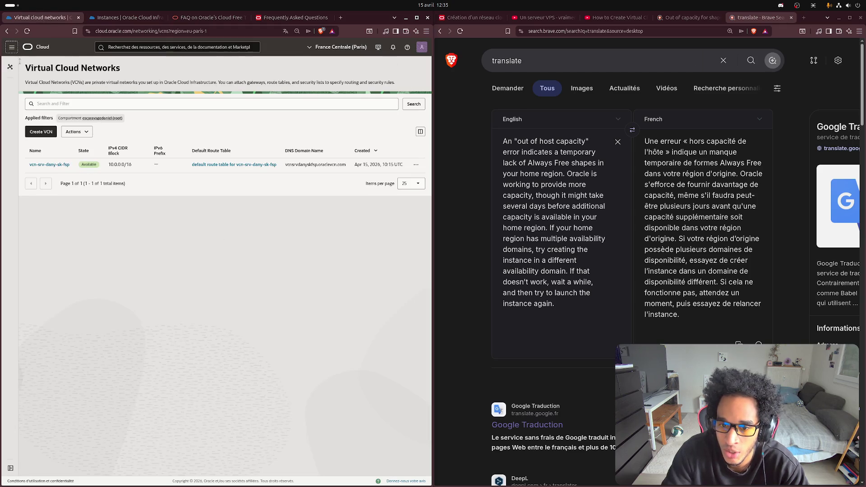
left_click(421, 50)
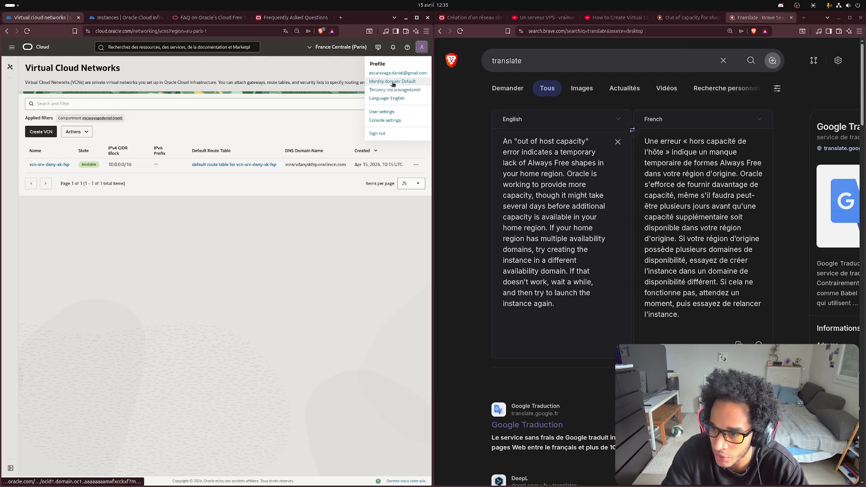
left_click(397, 84)
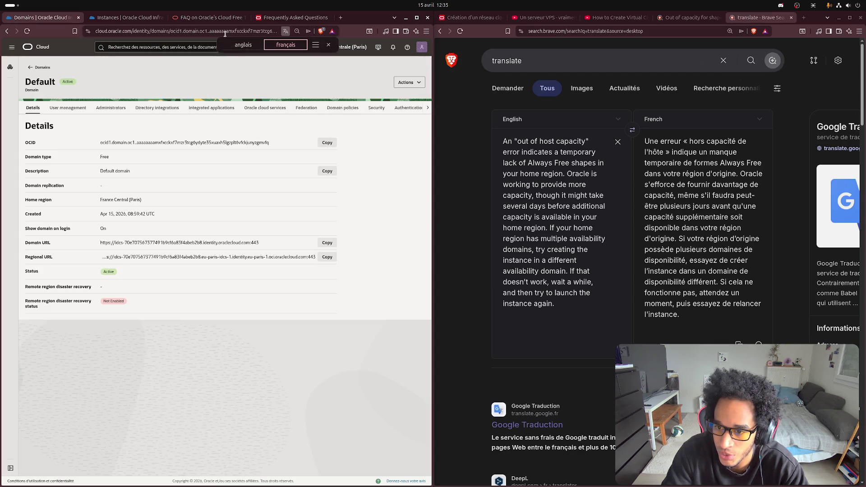
left_click(286, 31)
left_click(252, 45)
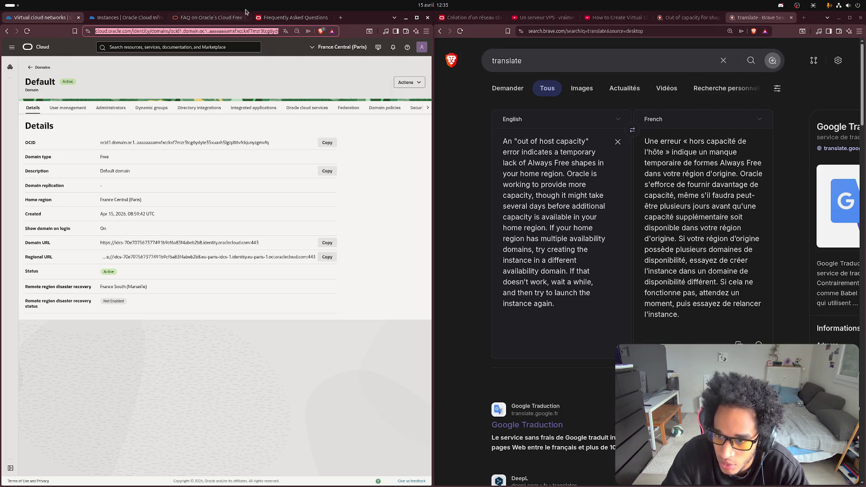
- Reread the home-region FAQ, then go to My profile from the profile menu
left_click(276, 17)
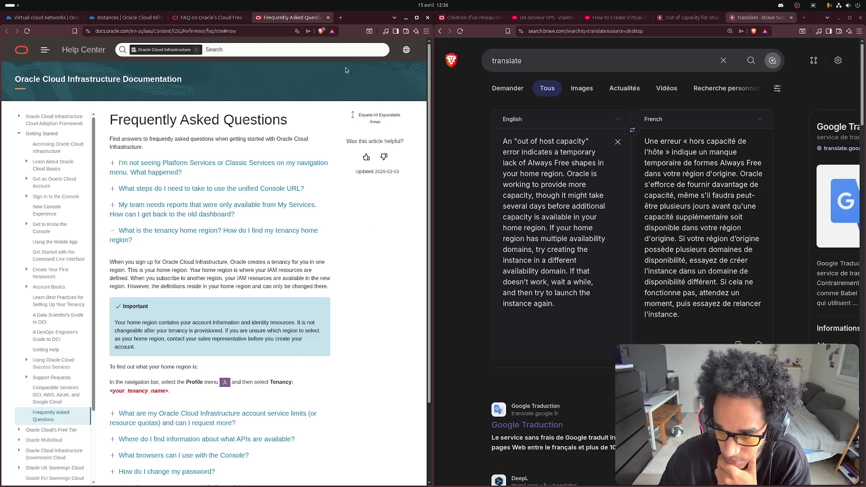
left_click(40, 22)
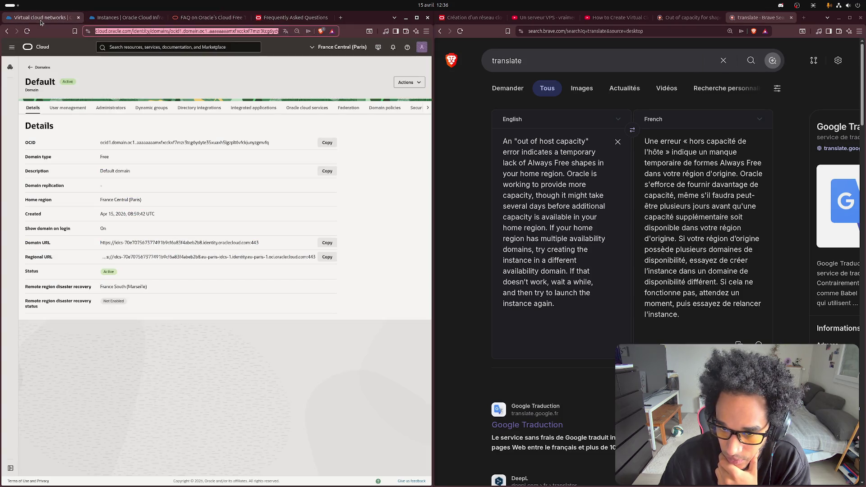
left_click(422, 47)
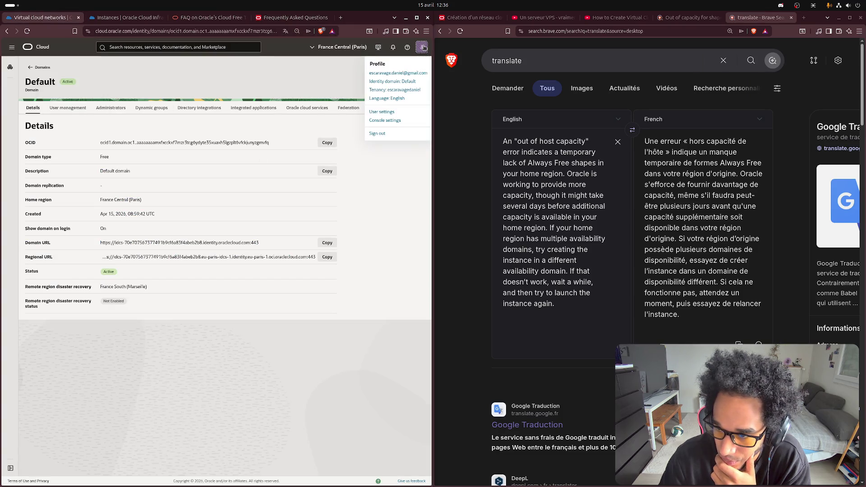
left_click(378, 73)
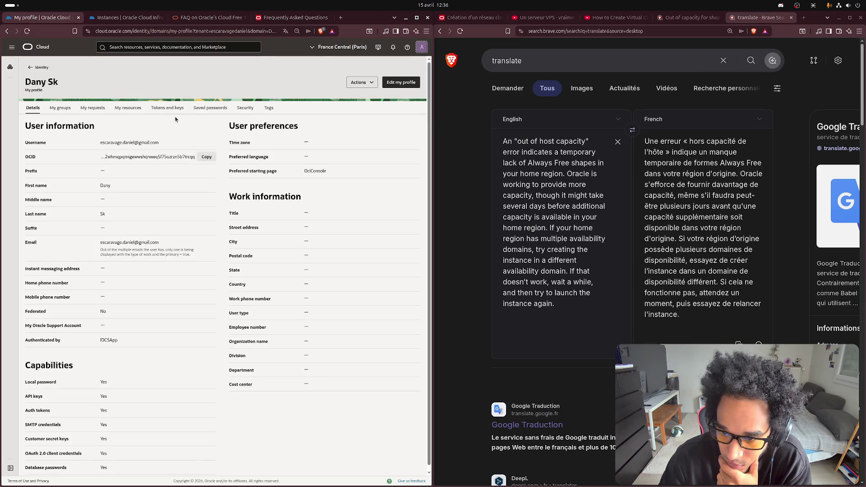
- Go to the default Home dashboard and check that France Central (Paris) is the only subscribed region
left_click(12, 47)
left_click(20, 87)
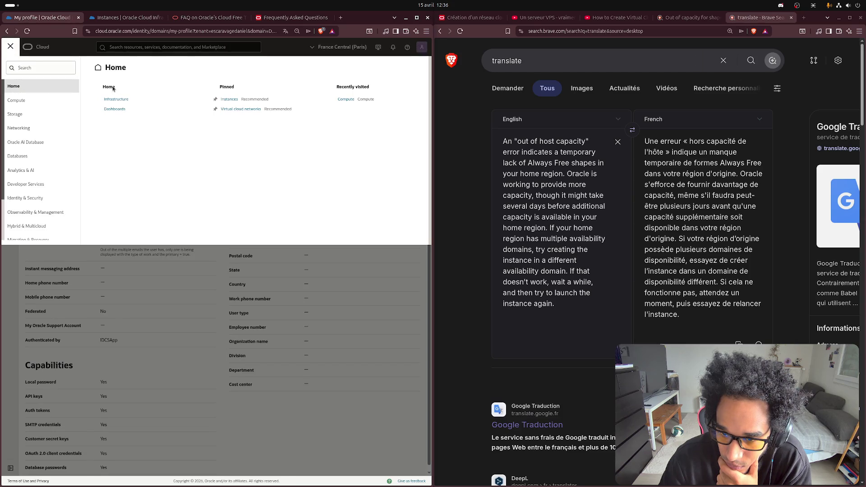
left_click(115, 109)
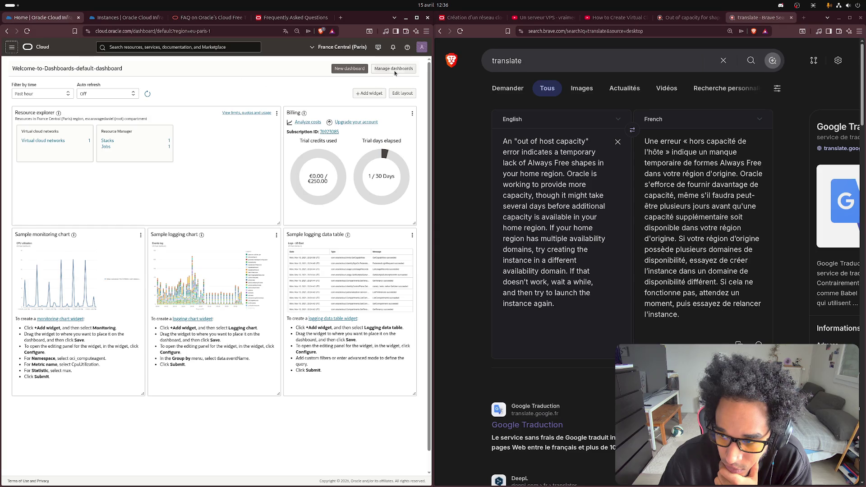
left_click(314, 47)
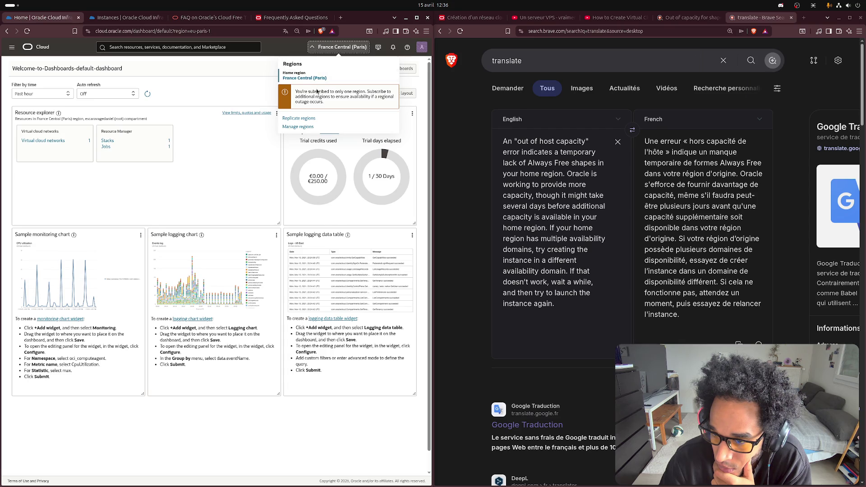
- Open region management from the region selector
left_click(307, 78)
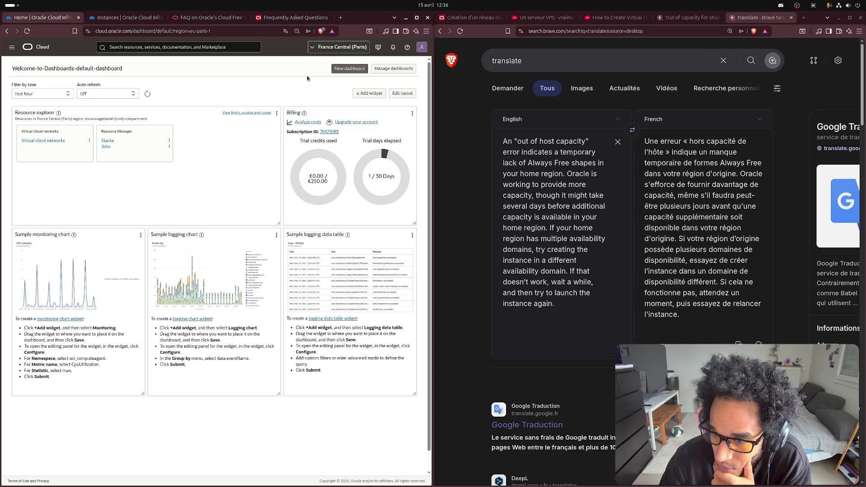
left_click(346, 50)
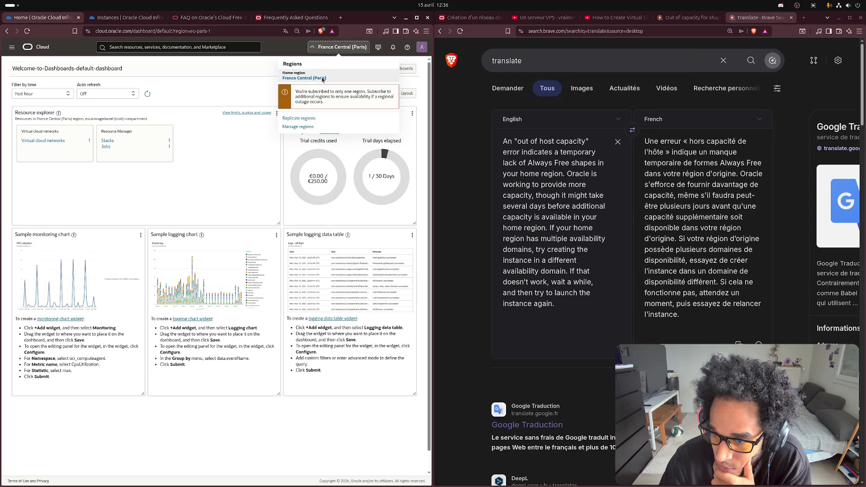
left_click(302, 127)
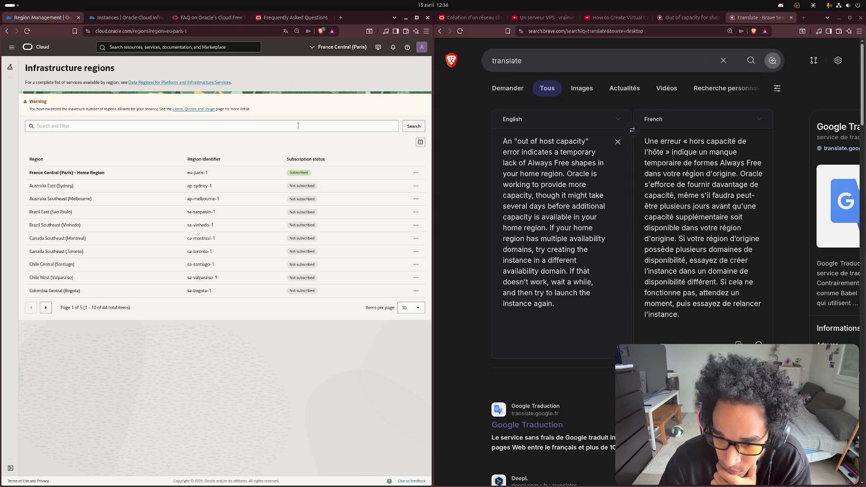
- Filter regions by 'france' and review France South (Marseille)'s subscription options
left_click(133, 126)
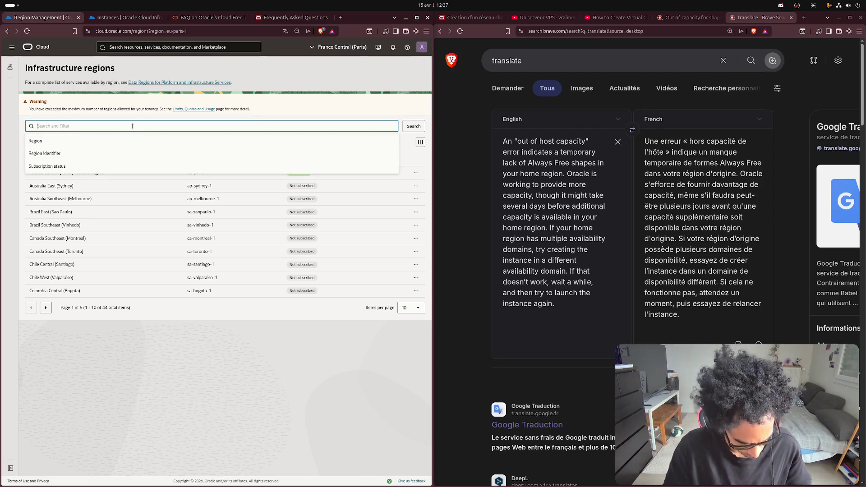
type("france")
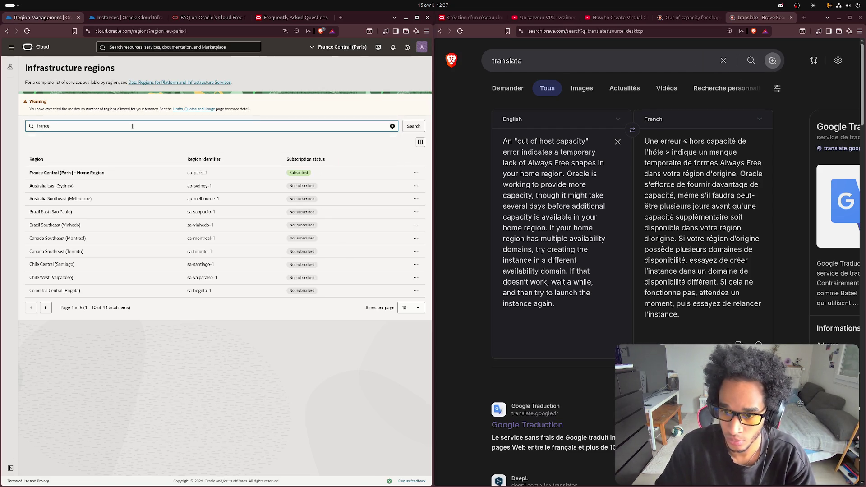
key("Return")
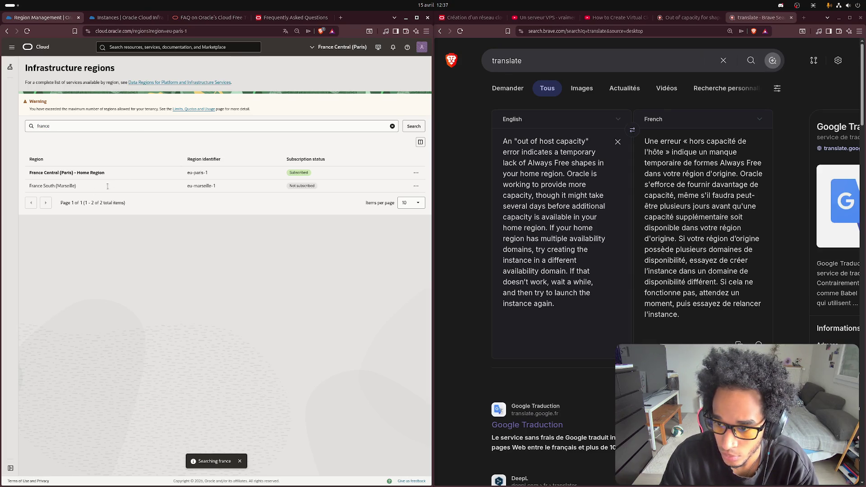
left_click(416, 186)
left_click(416, 172)
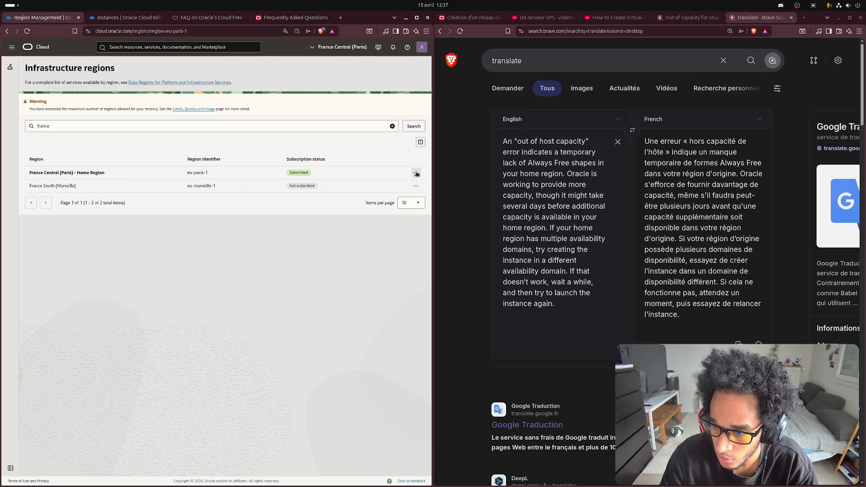
left_click(324, 190)
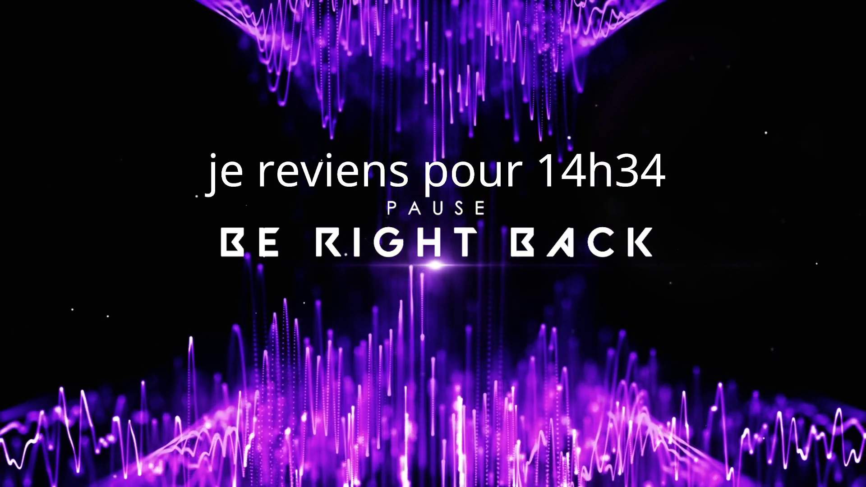
- Delete the old 14h34 return time on the Be Right Back pause screen
key("BackSpace")
key("BackSpace")
key("BackSpace")
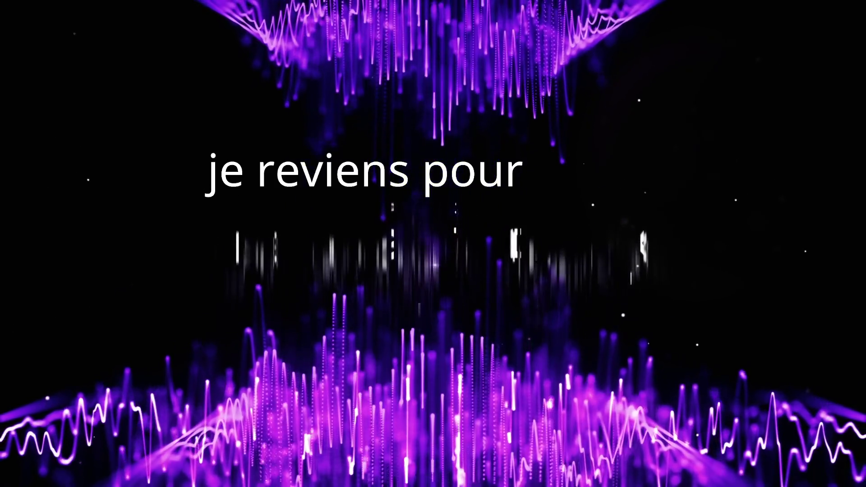
- Enter 13h30 as the new return time on the pause screen
type(" 13h")
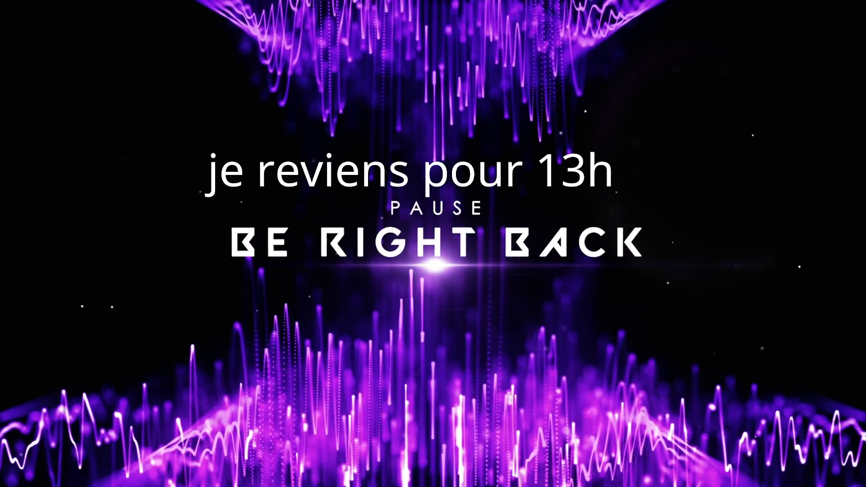
type("3")
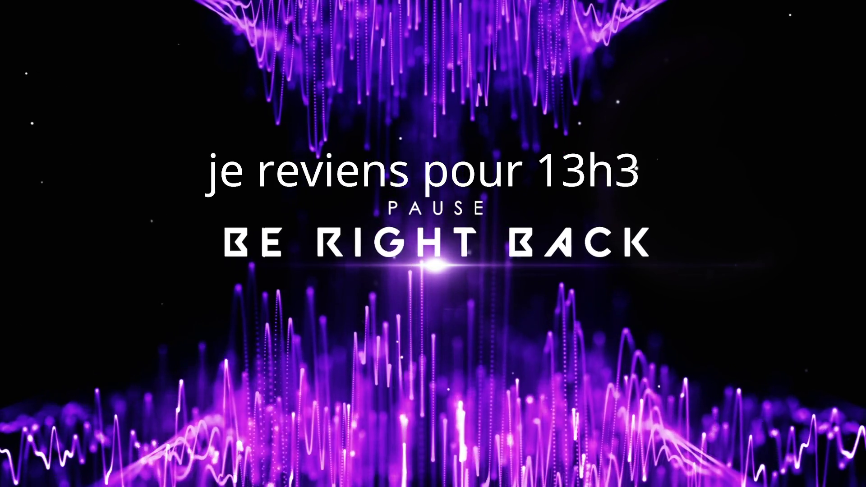
type("0")
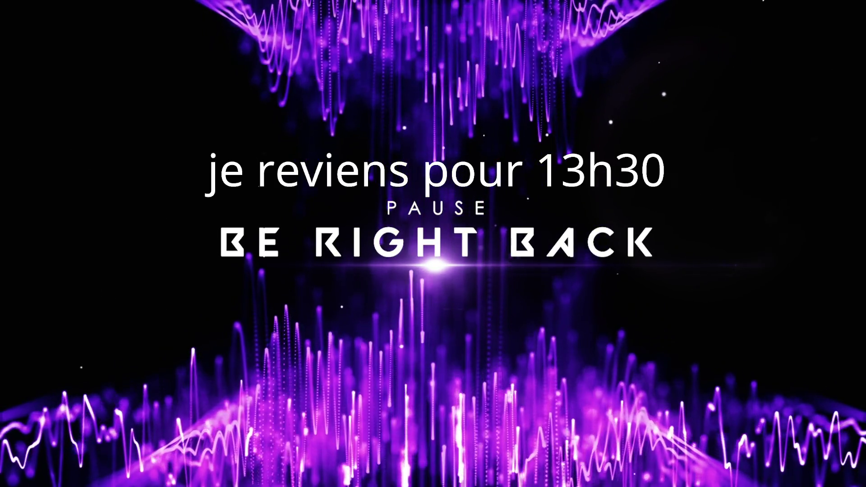